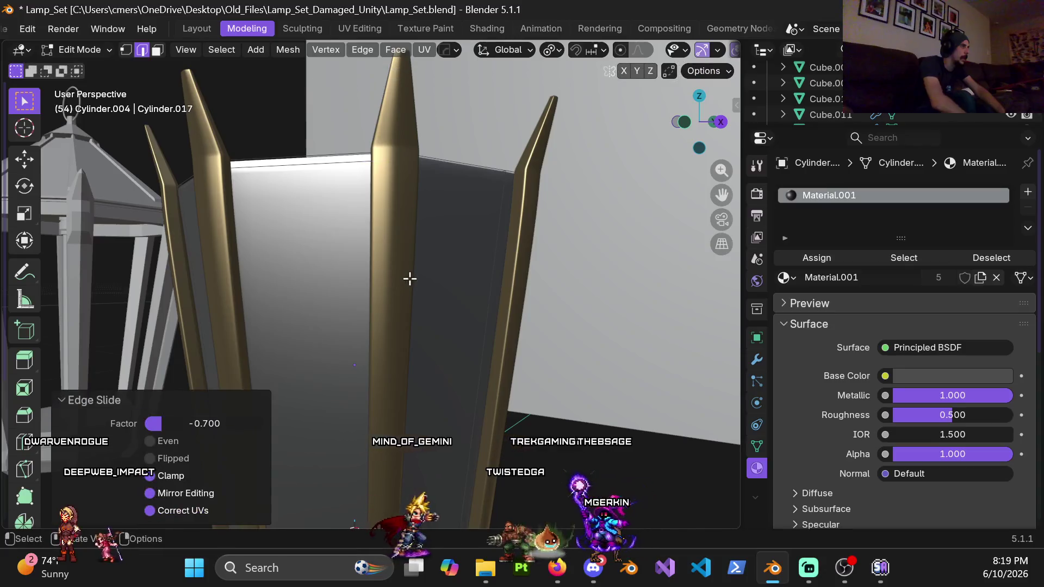
Step: Edge-slide the first vertical edge loop on the housing by a factor of -0.7
{"action": "scroll", "coordinate": [432, 196], "scroll_direction": "down", "scroll_amount": 5}
{"action": "mouse_move", "coordinate": [236, 179]}
{"action": "middle_mouse_down"}
{"action": "mouse_move", "coordinate": [361, 228]}
{"action": "mouse_move", "coordinate": [398, 219]}
{"action": "middle_mouse_up"}
{"action": "scroll", "coordinate": [398, 218], "scroll_direction": "up", "scroll_amount": 3}
{"action": "mouse_move", "coordinate": [415, 172]}
{"action": "middle_mouse_down"}
{"action": "mouse_move", "coordinate": [435, 151]}
{"action": "mouse_move", "coordinate": [413, 205]}
{"action": "mouse_move", "coordinate": [477, 91]}
{"action": "mouse_move", "coordinate": [424, 257]}
{"action": "middle_mouse_up"}
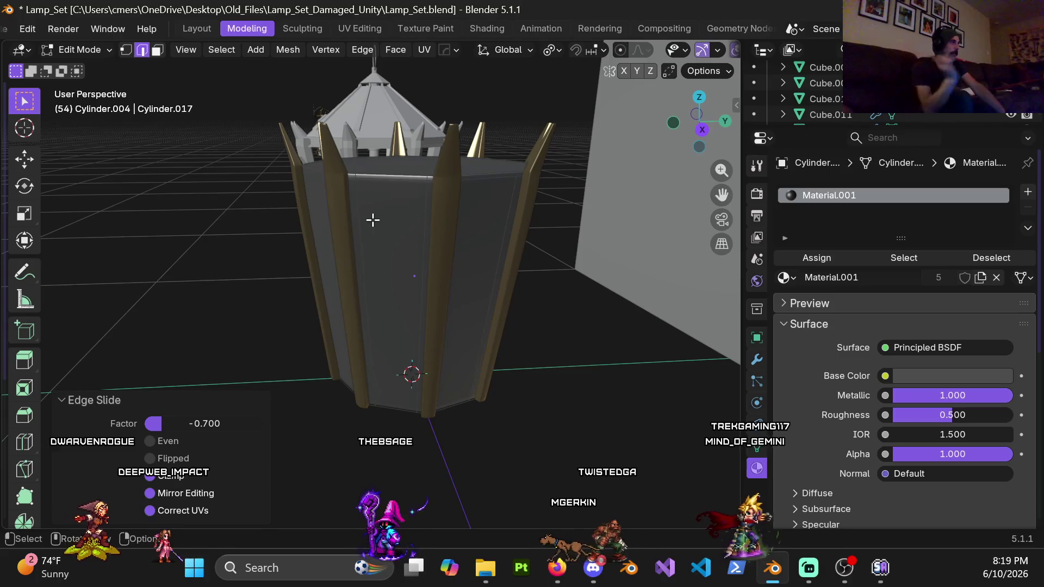
{"action": "scroll", "coordinate": [399, 242], "scroll_direction": "up", "scroll_amount": 3}
{"action": "left_click", "coordinate": [399, 242], "text": "alt"}
{"action": "mouse_move", "coordinate": [399, 243]}
{"action": "middle_mouse_down"}
{"action": "mouse_move", "coordinate": [439, 250]}
{"action": "mouse_move", "coordinate": [477, 361]}
{"action": "mouse_move", "coordinate": [461, 331]}
{"action": "middle_mouse_up"}
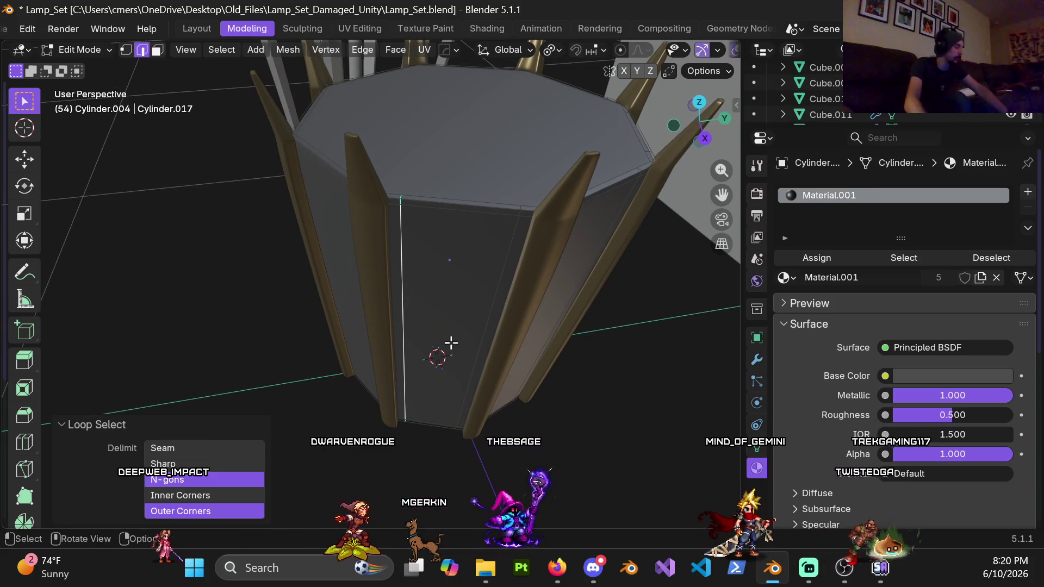
{"action": "key", "text": "g"}
{"action": "key", "text": "g"}
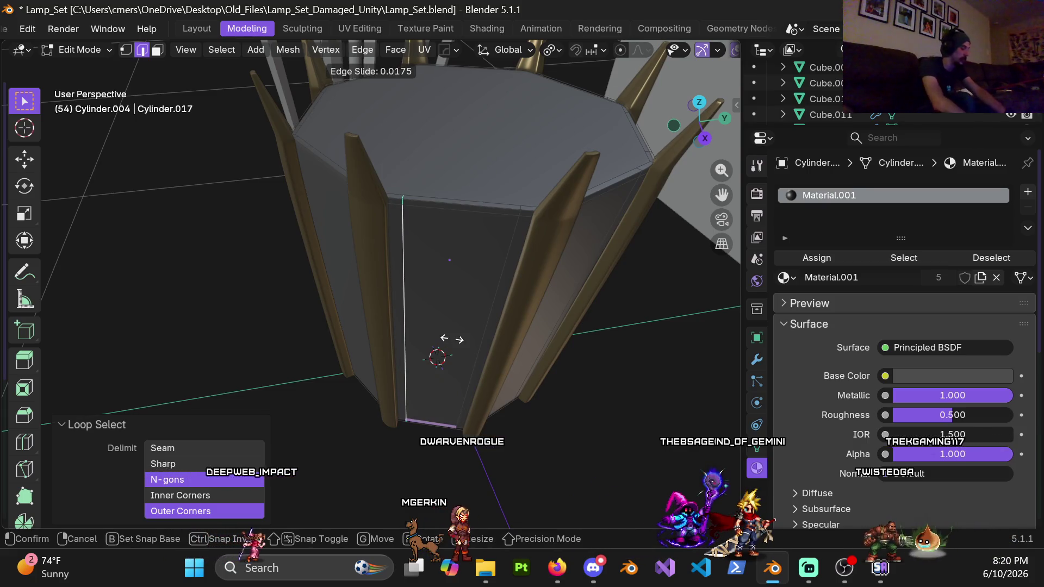
{"action": "type", "text": "-.7"}
{"action": "key", "text": "Return"}
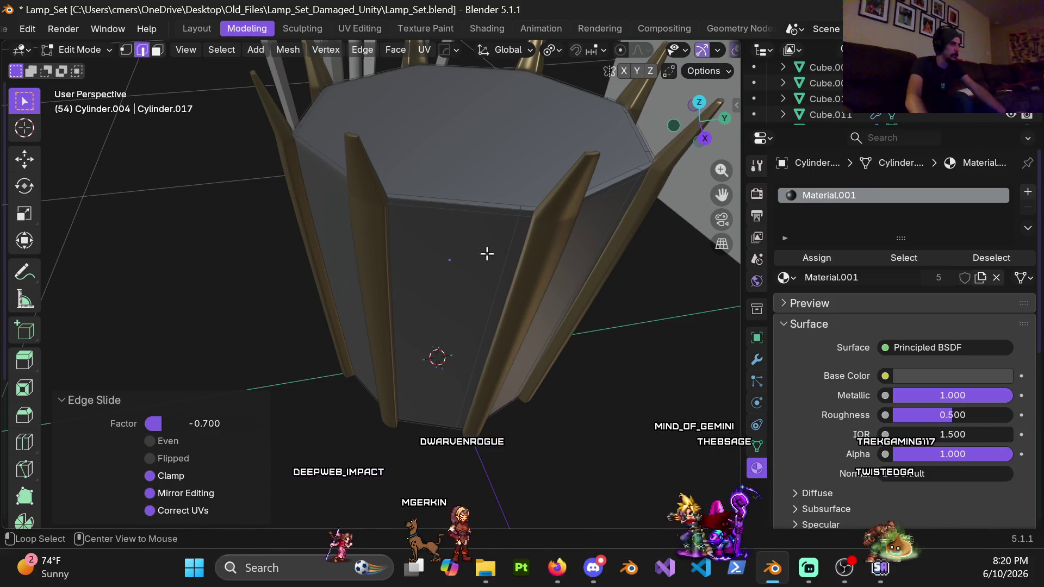
Step: Slide the next vertical loop by -0.7, checking the result in wireframe before returning to solid
{"action": "left_click", "coordinate": [505, 260], "text": "alt"}
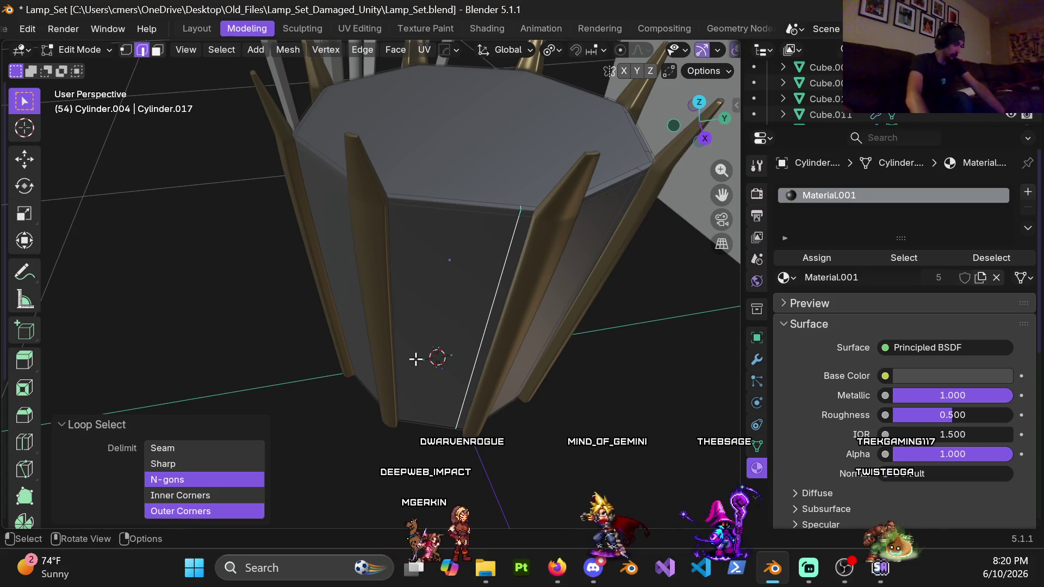
{"action": "key", "text": "g"}
{"action": "key", "text": "g"}
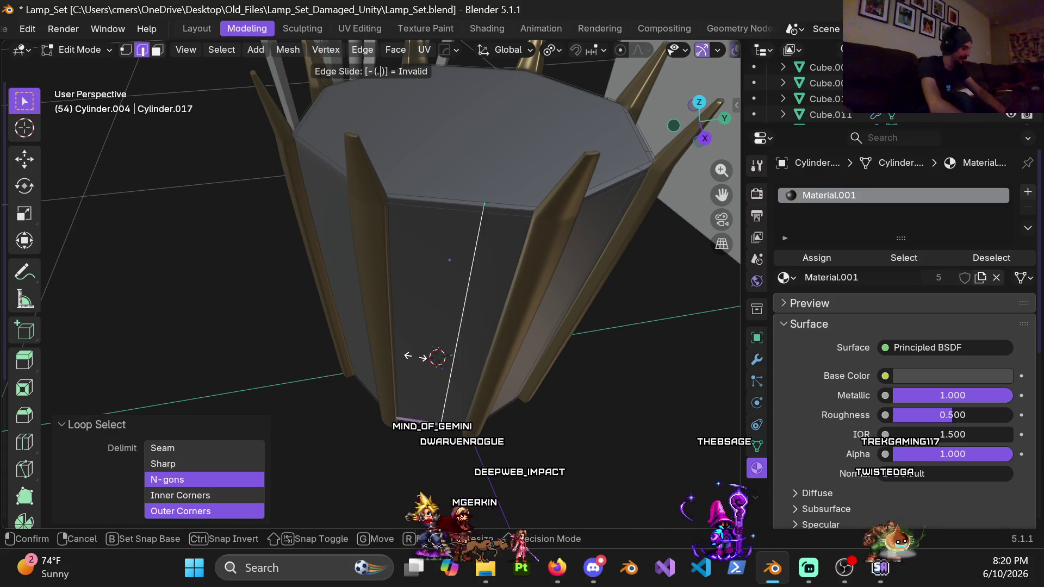
{"action": "type", "text": "-.7"}
{"action": "key", "text": "Return"}
{"action": "key", "text": "z"}
{"action": "left_click", "coordinate": [446, 240]}
{"action": "middle_click_drag", "start_coordinate": [446, 239], "coordinate": [419, 256], "text": "shift"}
{"action": "key", "text": "z"}
{"action": "left_click", "coordinate": [505, 271]}
Step: Slide a vertical edge loop on another side of the housing by -0.7
{"action": "mouse_move", "coordinate": [458, 285]}
{"action": "middle_mouse_down"}
{"action": "mouse_move", "coordinate": [364, 332]}
{"action": "mouse_move", "coordinate": [336, 361]}
{"action": "mouse_move", "coordinate": [391, 216]}
{"action": "mouse_move", "coordinate": [465, 255]}
{"action": "mouse_move", "coordinate": [433, 343]}
{"action": "mouse_move", "coordinate": [379, 322]}
{"action": "middle_mouse_up"}
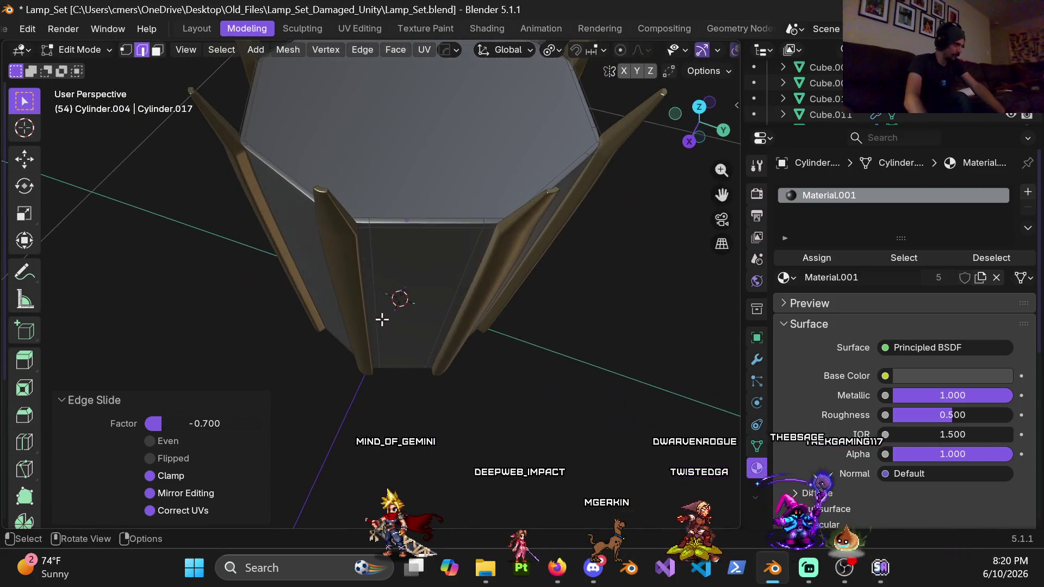
{"action": "left_click", "coordinate": [367, 280], "text": "alt"}
{"action": "mouse_move", "coordinate": [368, 280]}
{"action": "middle_mouse_down"}
{"action": "mouse_move", "coordinate": [401, 311]}
{"action": "mouse_move", "coordinate": [472, 338]}
{"action": "middle_mouse_up"}
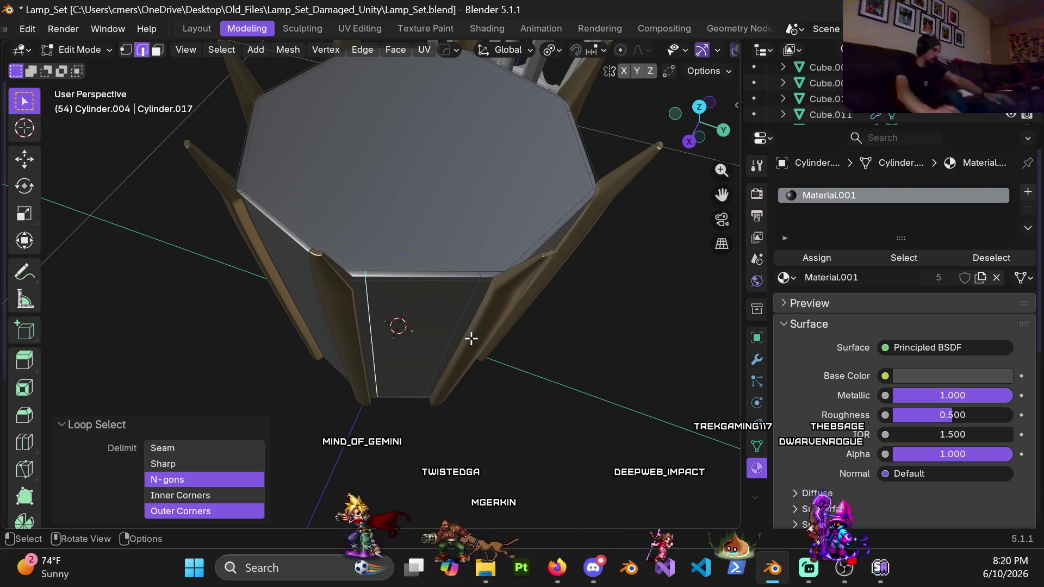
{"action": "key", "text": "g"}
{"action": "key", "text": "g"}
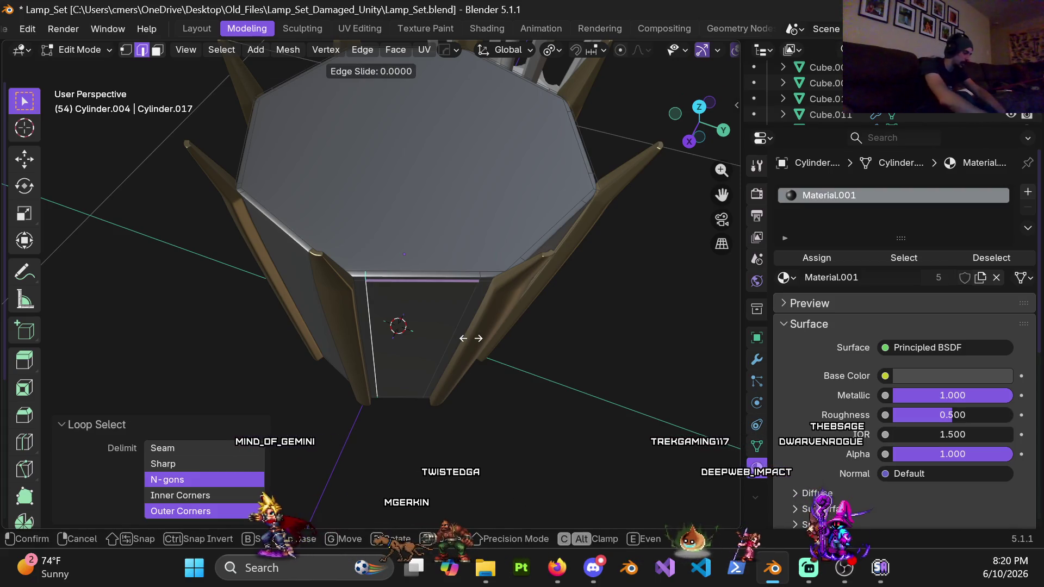
{"action": "key", "text": "7"}
{"action": "key", "text": "Return"}
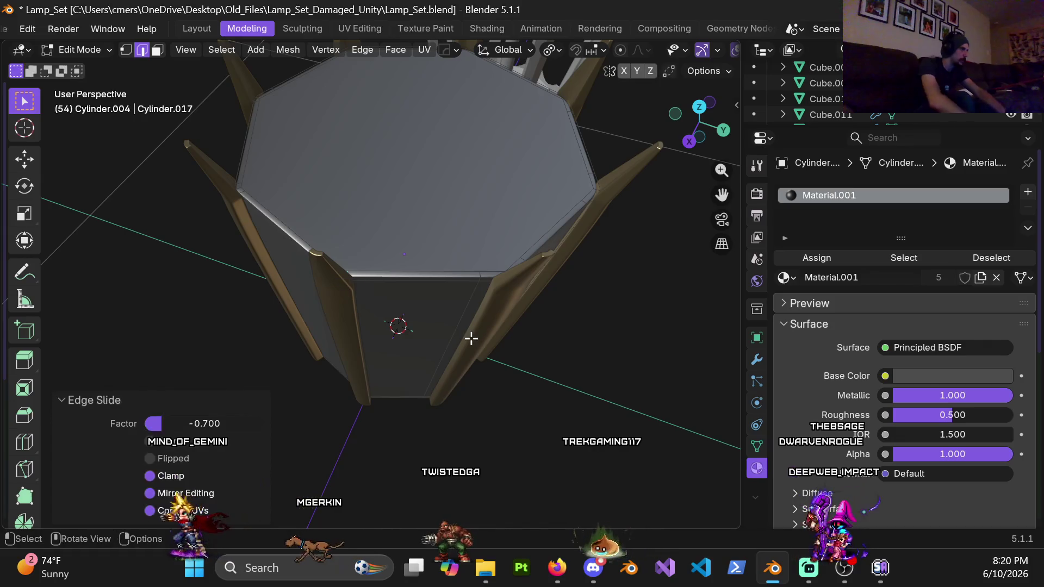
Step: Slide the adjacent vertical edge loop by -0.7 as well
{"action": "left_click", "coordinate": [461, 327], "text": "alt"}
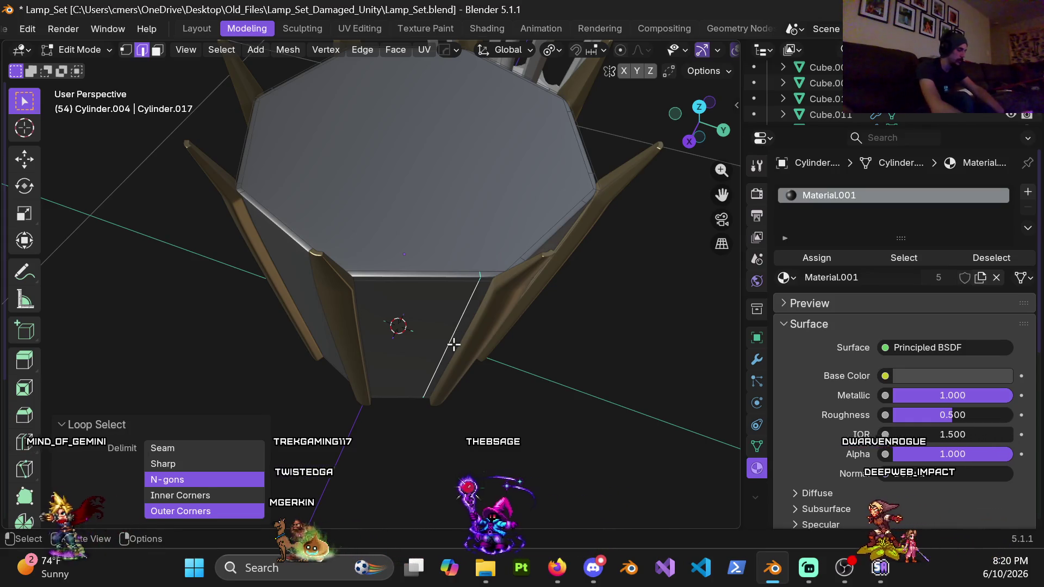
{"action": "key", "text": "g"}
{"action": "key", "text": "g"}
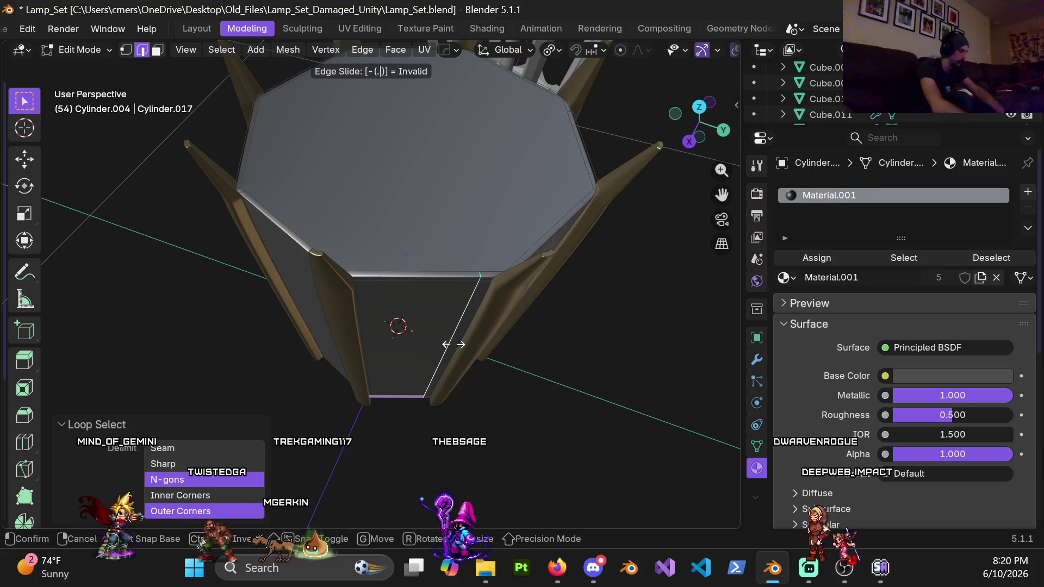
{"action": "type", "text": ".7"}
{"action": "key", "text": "Return"}
{"action": "mouse_move", "coordinate": [602, 297]}
{"action": "middle_mouse_down"}
{"action": "mouse_move", "coordinate": [410, 280]}
{"action": "mouse_move", "coordinate": [400, 312]}
{"action": "middle_mouse_up"}
{"action": "left_click", "coordinate": [430, 300], "text": "alt"}
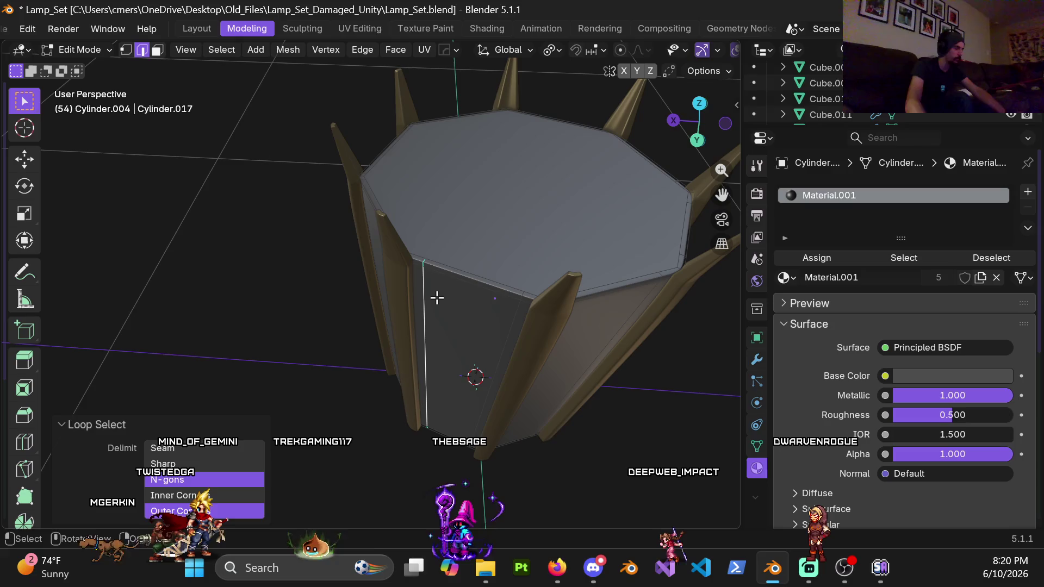
Step: Slide the selected edge loop by -0.78 and briefly check it in wireframe
{"action": "key", "text": "g"}
{"action": "key", "text": "g"}
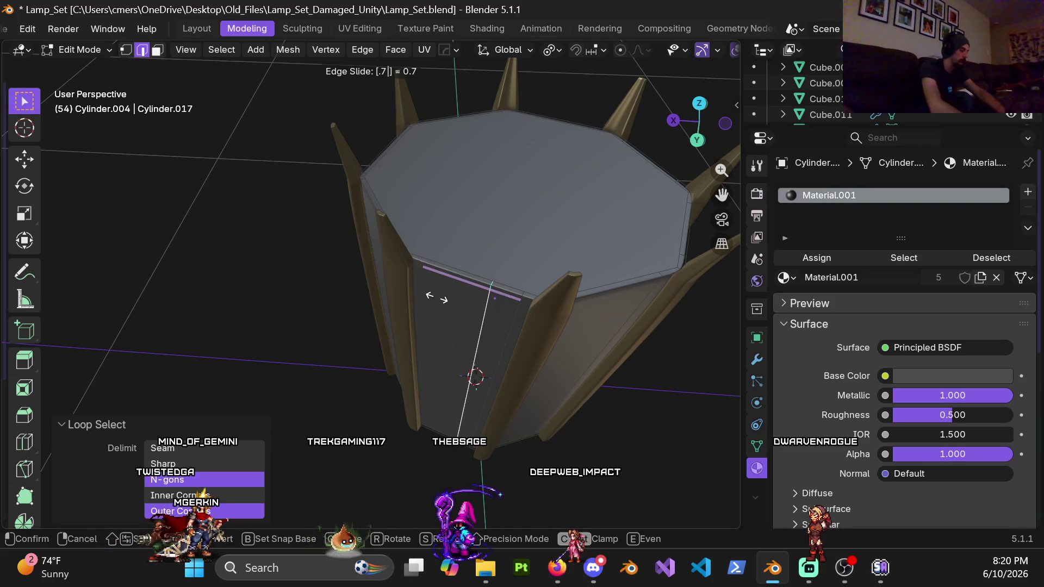
{"action": "type", "text": "-.78"}
{"action": "key", "text": "Return"}
{"action": "key", "text": "z"}
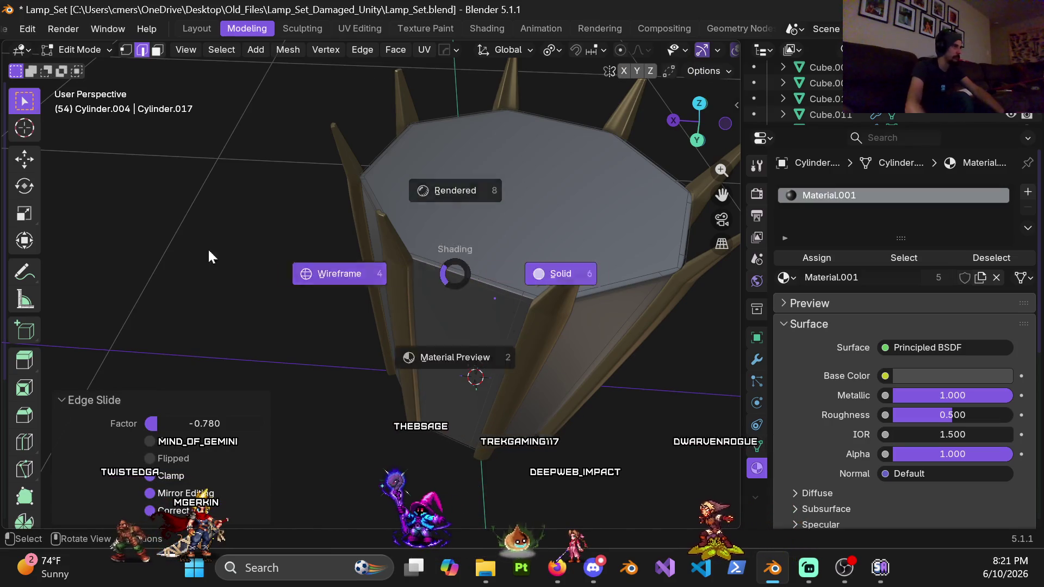
{"action": "left_click", "coordinate": [267, 272]}
{"action": "key", "text": "z"}
{"action": "mouse_move", "coordinate": [364, 273]}
{"action": "middle_mouse_down"}
{"action": "mouse_move", "coordinate": [406, 310]}
{"action": "mouse_move", "coordinate": [361, 319]}
{"action": "middle_mouse_up"}
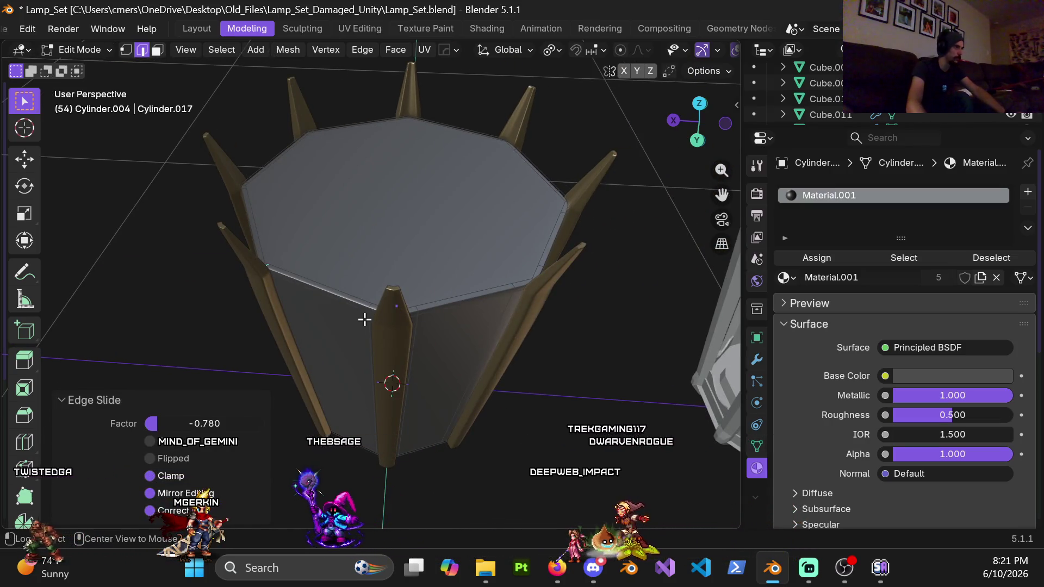
Step: Slide the three vertical loops beside a rib, the last two by -0.7
{"action": "left_click", "coordinate": [366, 318], "text": "alt"}
{"action": "key", "text": "g"}
{"action": "key", "text": "g"}
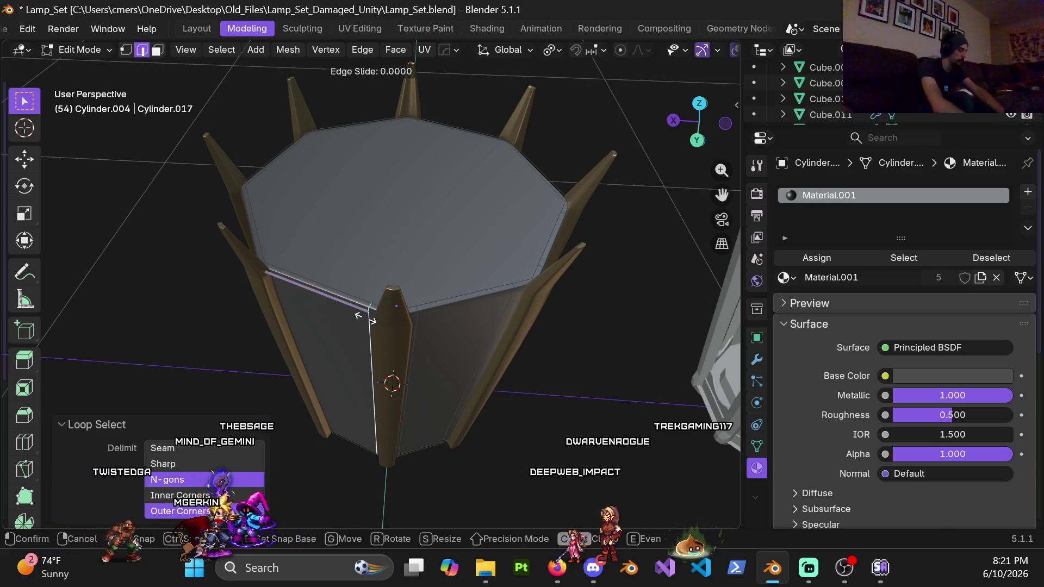
{"action": "left_click", "coordinate": [365, 311]}
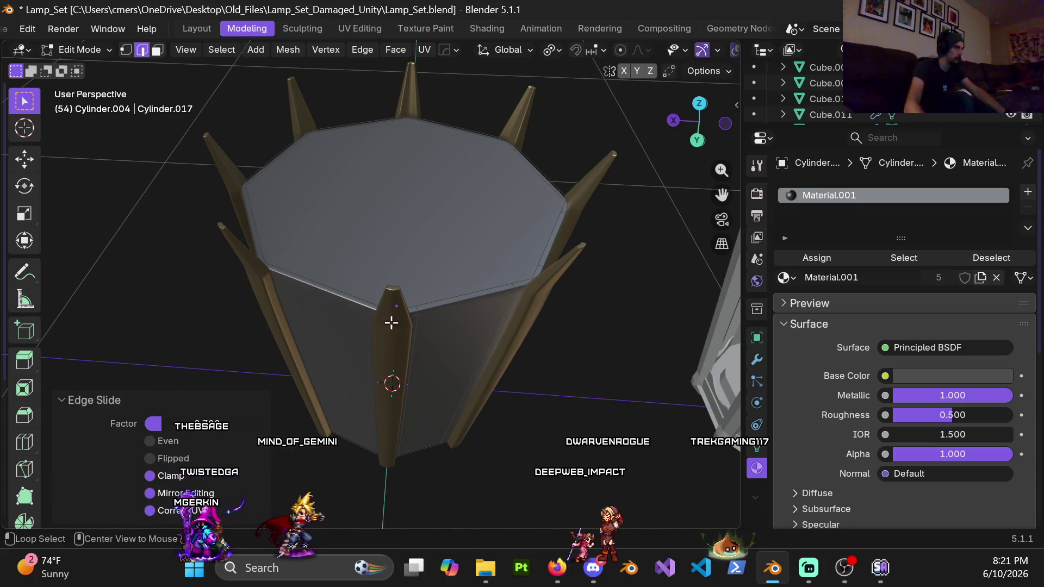
{"action": "left_click", "coordinate": [421, 325], "text": "alt"}
{"action": "key", "text": "g"}
{"action": "key", "text": "g"}
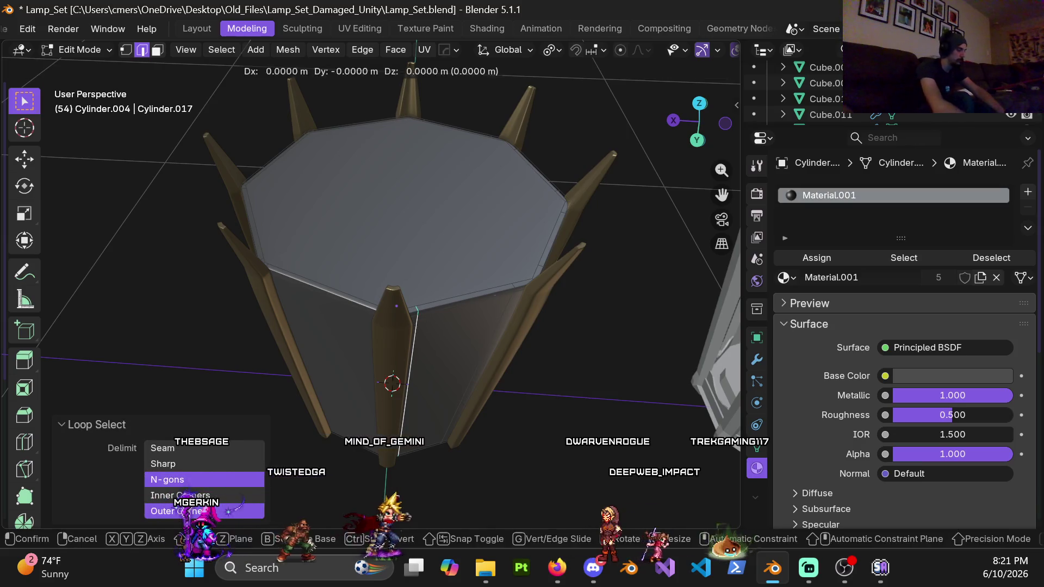
{"action": "type", "text": "-0.7"}
{"action": "key", "text": "Return"}
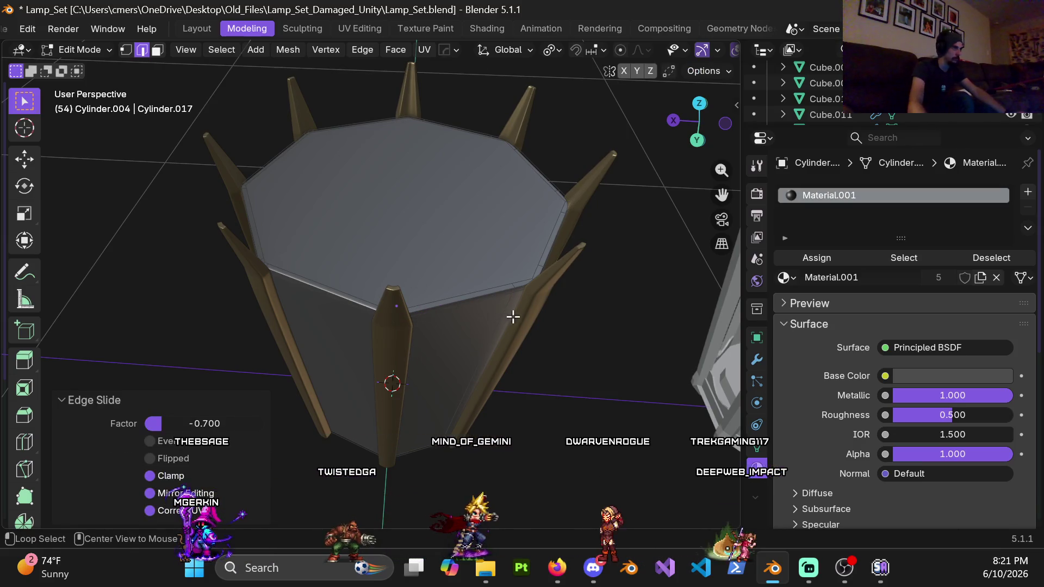
{"action": "left_click", "coordinate": [502, 313], "text": "alt"}
{"action": "key", "text": "g"}
{"action": "key", "text": "g"}
{"action": "type", "text": "-.7"}
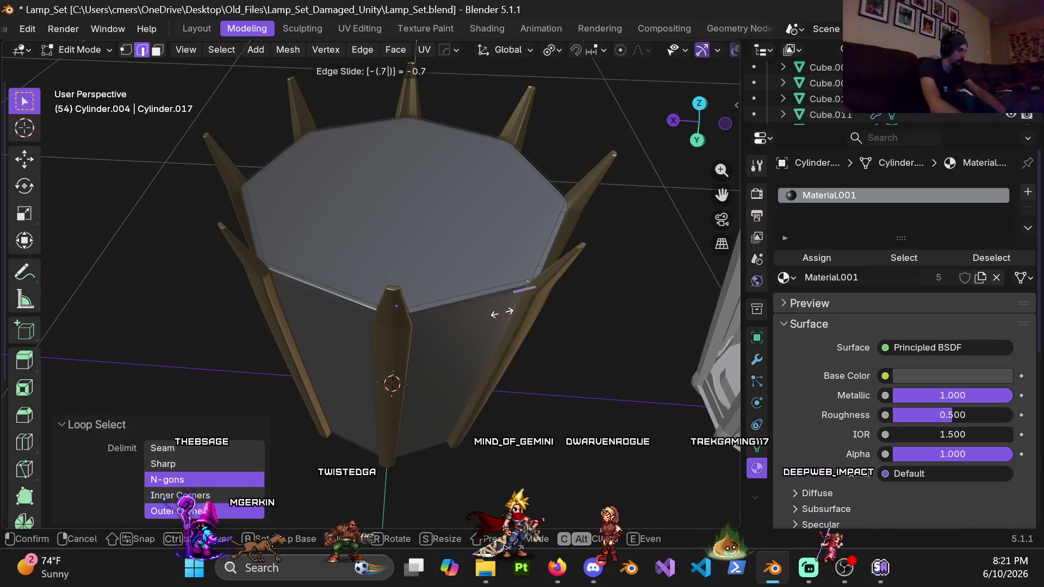
{"action": "key", "text": "Return"}
Step: Slide both vertical loops on the next side face by -0.7
{"action": "middle_click_drag", "start_coordinate": [536, 245], "coordinate": [381, 242]}
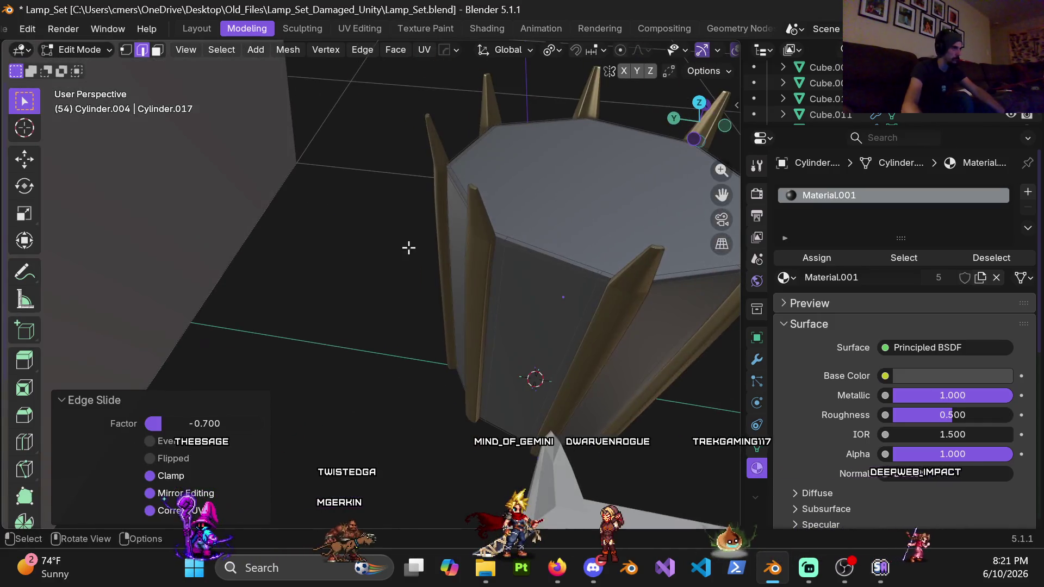
{"action": "left_click", "coordinate": [505, 267], "text": "alt"}
{"action": "key", "text": "g"}
{"action": "key", "text": "g"}
{"action": "type", "text": "-.7"}
{"action": "key", "text": "Return"}
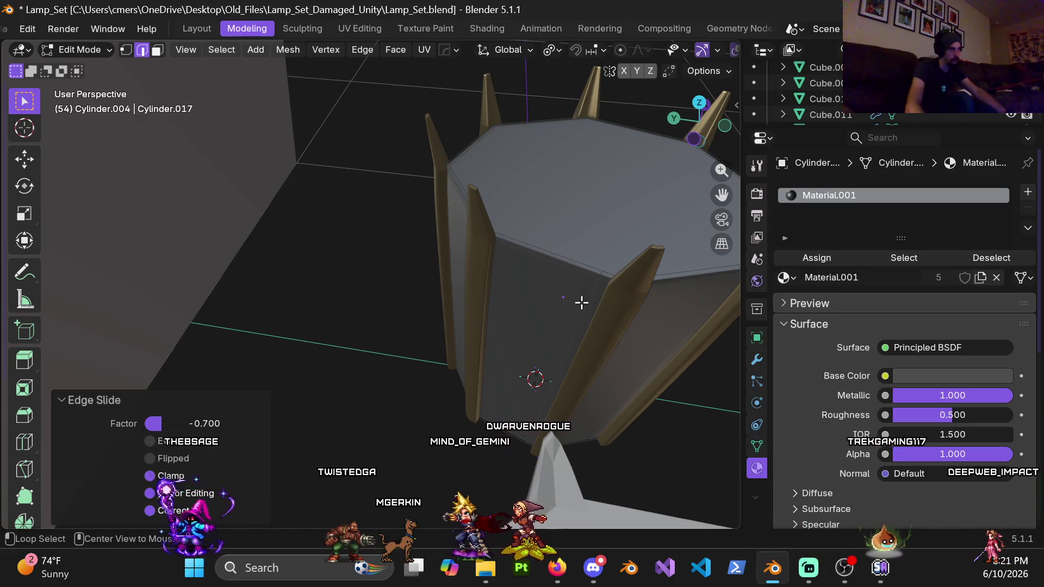
{"action": "left_click", "coordinate": [580, 302], "text": "alt"}
{"action": "key", "text": "g"}
{"action": "key", "text": "g"}
{"action": "type", "text": "-.7"}
{"action": "key", "text": "Return"}
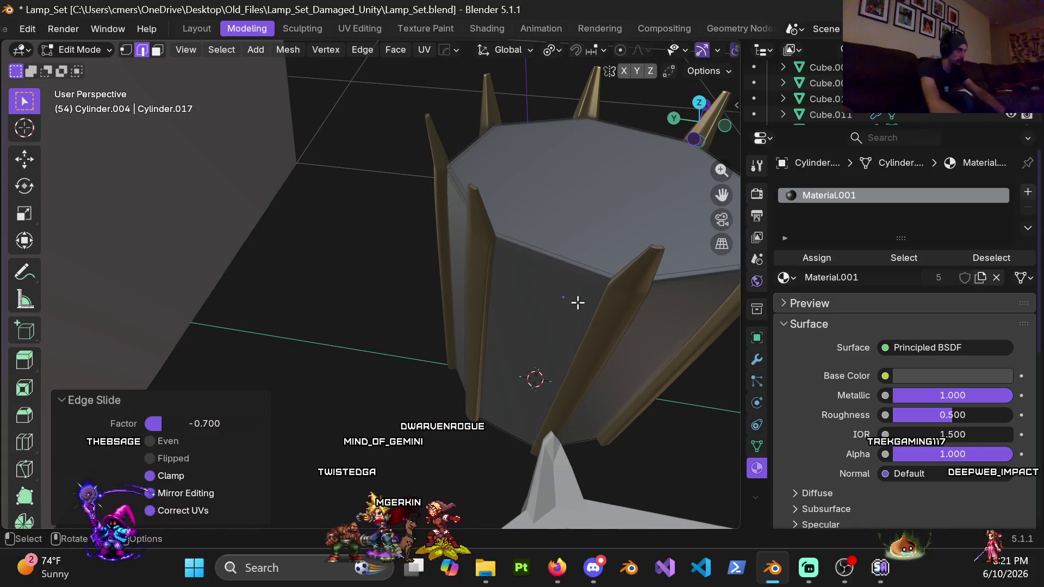
Step: From a higher viewpoint, slide two more vertical loops by -0.7 each
{"action": "mouse_move", "coordinate": [578, 304]}
{"action": "middle_mouse_down"}
{"action": "mouse_move", "coordinate": [231, 305]}
{"action": "mouse_move", "coordinate": [218, 291]}
{"action": "middle_mouse_up"}
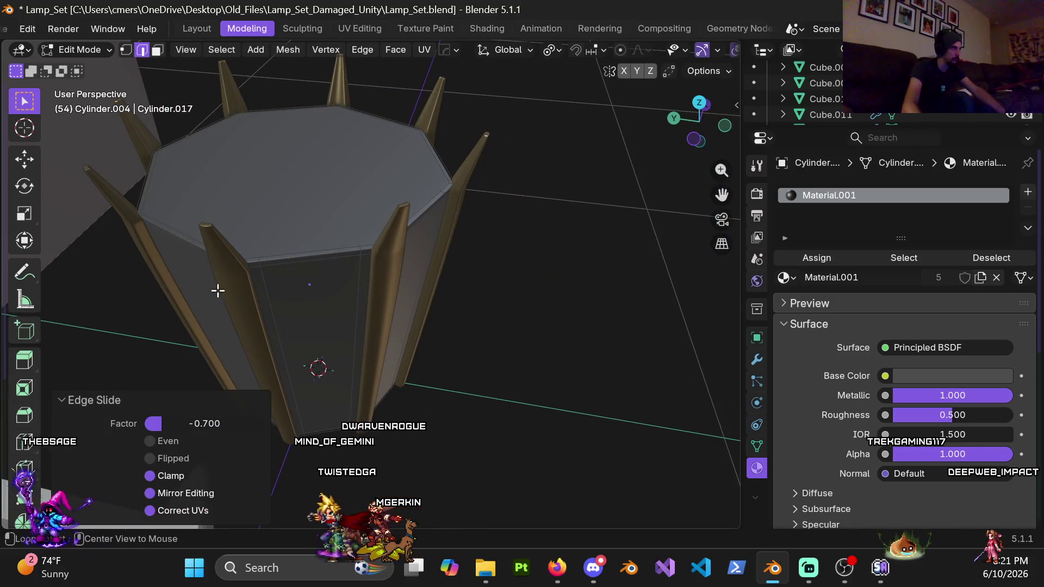
{"action": "left_click", "coordinate": [276, 287], "text": "alt"}
{"action": "key", "text": "g"}
{"action": "key", "text": "g"}
{"action": "type", "text": "-.7"}
{"action": "key", "text": "Return"}
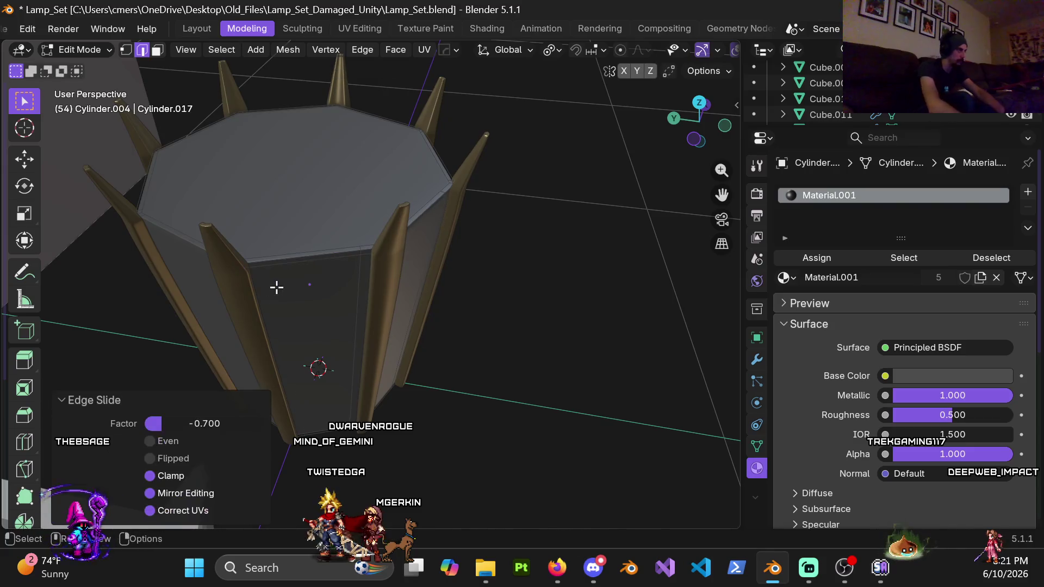
{"action": "left_click", "coordinate": [362, 296], "text": "alt"}
{"action": "key", "text": "g"}
{"action": "key", "text": "g"}
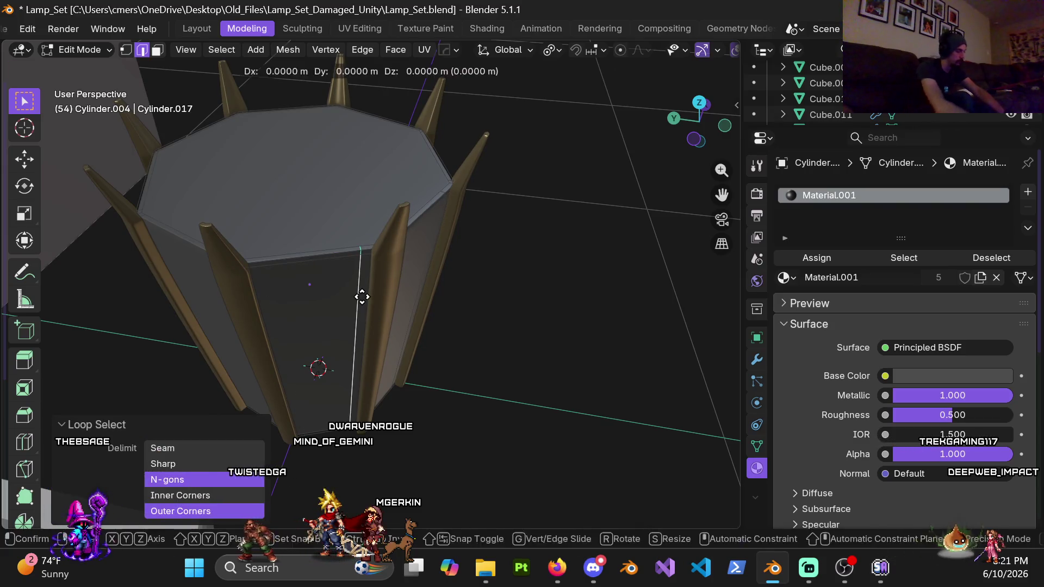
{"action": "type", "text": "-.7"}
{"action": "key", "text": "Return"}
Step: Slide the front-face loop by -0.7 and confirm the slide on the last remaining loop
{"action": "middle_click_drag", "start_coordinate": [392, 228], "coordinate": [398, 263]}
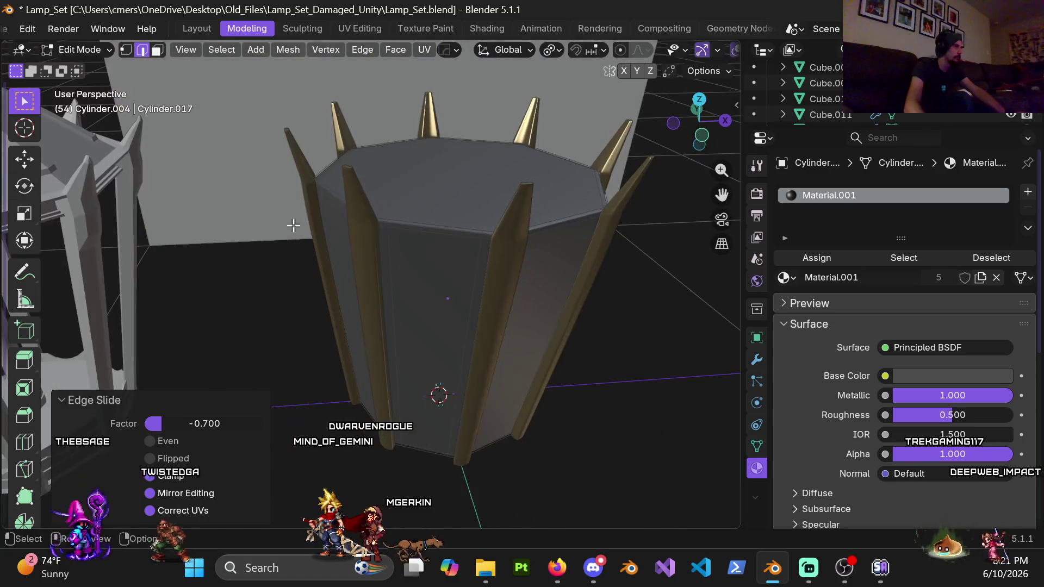
{"action": "left_click", "coordinate": [398, 263], "text": "alt"}
{"action": "type", "text": "gg"}
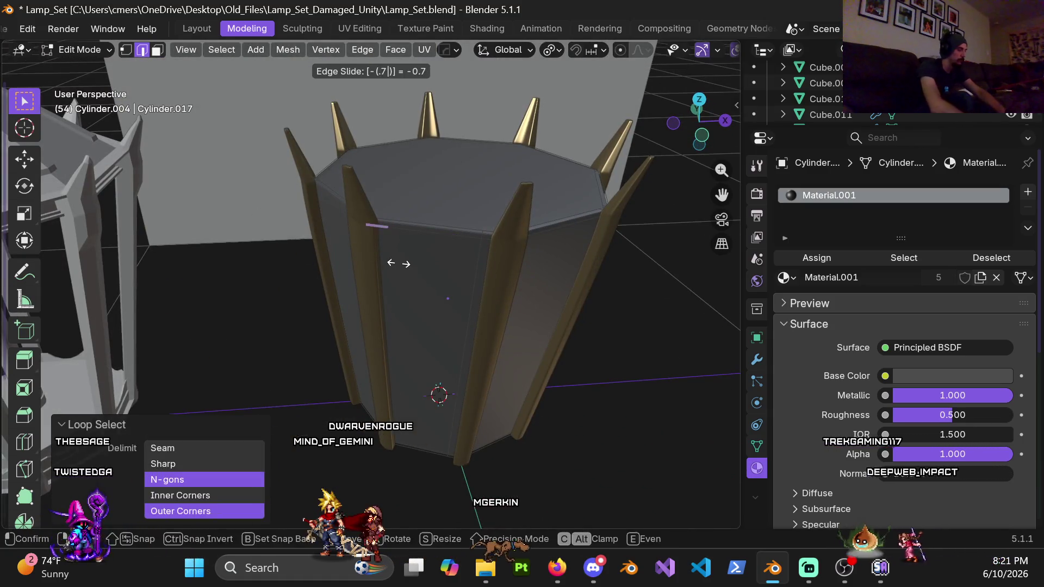
{"action": "type", "text": "-.7"}
{"action": "key", "text": "Return"}
{"action": "left_click", "coordinate": [469, 287], "text": "alt"}
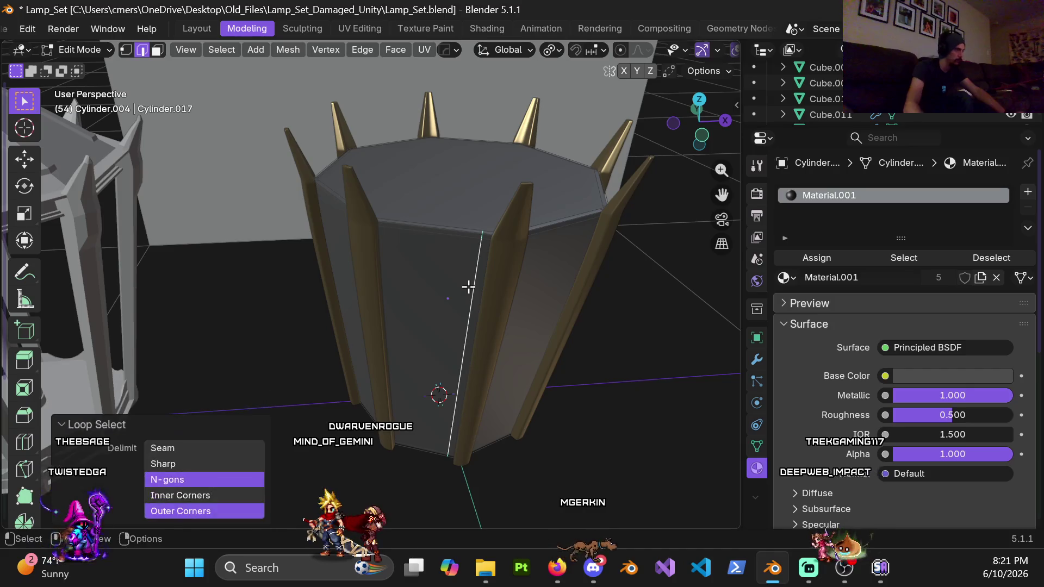
{"action": "type", "text": "gg-.7"}
{"action": "key", "text": "Return"}
{"action": "mouse_move", "coordinate": [562, 284]}
{"action": "middle_mouse_down"}
{"action": "mouse_move", "coordinate": [492, 282]}
{"action": "mouse_move", "coordinate": [515, 310]}
{"action": "middle_mouse_up"}
Step: Leave Edit Mode and orbit from the housing's top around to a side view
{"action": "key", "text": "Tab"}
{"action": "scroll", "coordinate": [476, 275], "scroll_direction": "down", "scroll_amount": 4}
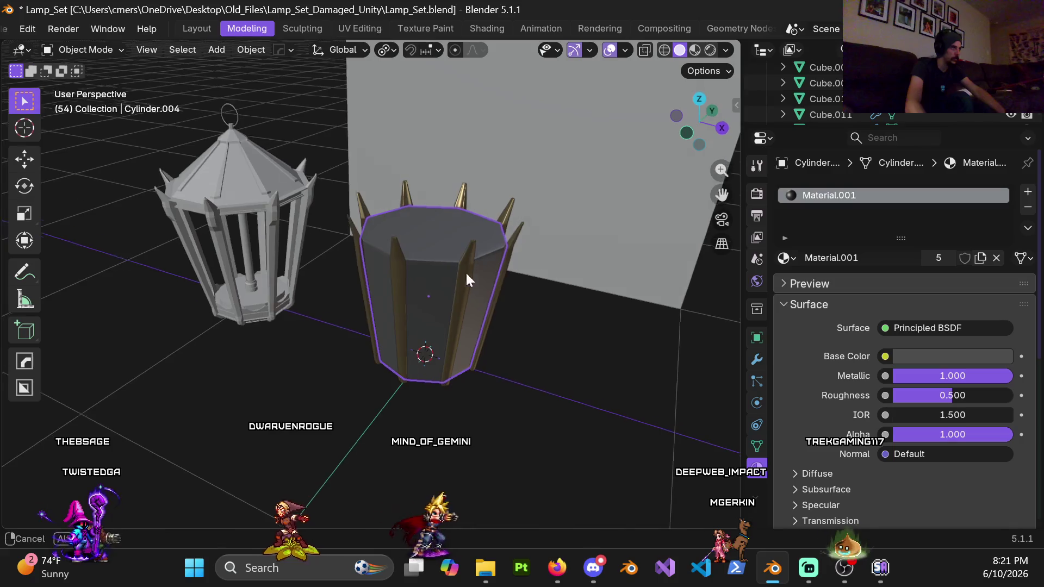
{"action": "middle_click_drag", "start_coordinate": [469, 266], "coordinate": [552, 352]}
{"action": "mouse_move", "coordinate": [350, 344]}
{"action": "middle_mouse_down"}
{"action": "mouse_move", "coordinate": [364, 344]}
{"action": "mouse_move", "coordinate": [419, 255]}
{"action": "mouse_move", "coordinate": [363, 253]}
{"action": "mouse_move", "coordinate": [383, 257]}
{"action": "mouse_move", "coordinate": [399, 90]}
{"action": "mouse_move", "coordinate": [375, 220]}
{"action": "middle_mouse_up"}
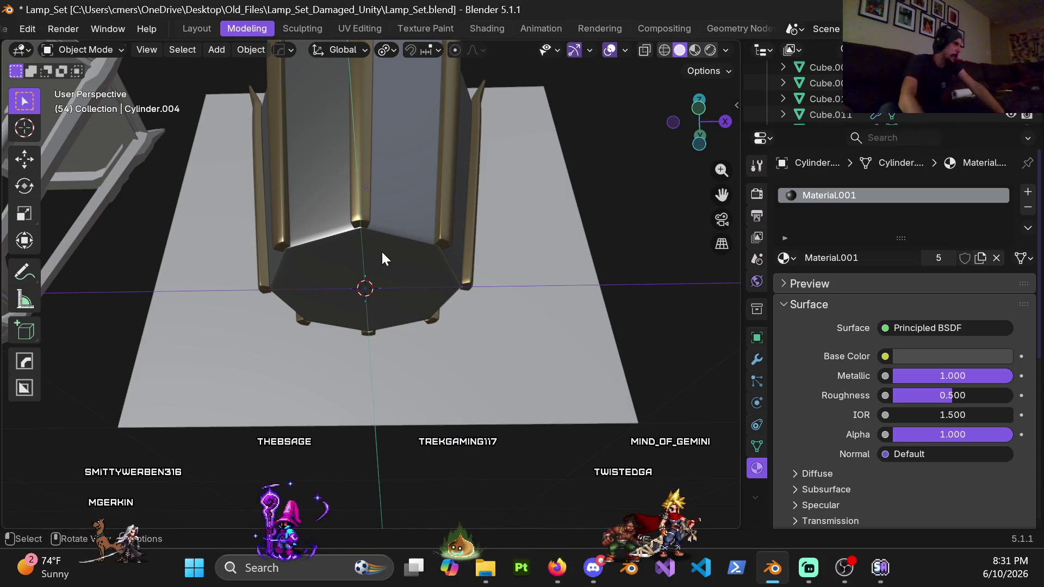
{"action": "middle_click_drag", "start_coordinate": [390, 190], "coordinate": [396, 255]}
{"action": "mouse_move", "coordinate": [393, 189]}
{"action": "middle_mouse_down"}
{"action": "mouse_move", "coordinate": [377, 127]}
{"action": "mouse_move", "coordinate": [373, 224]}
{"action": "mouse_move", "coordinate": [318, 210]}
{"action": "mouse_move", "coordinate": [290, 175]}
{"action": "middle_mouse_up"}
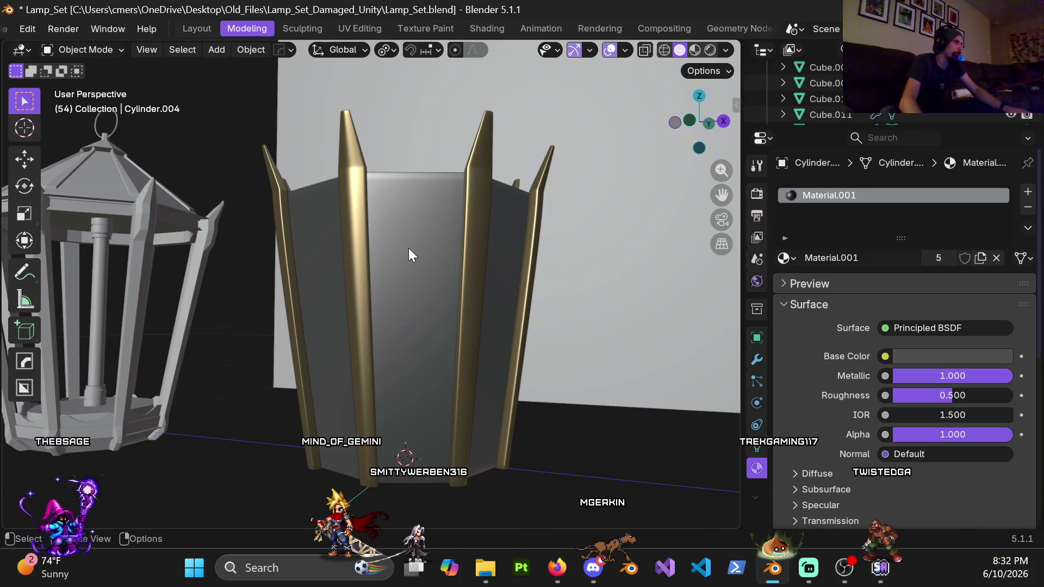
{"action": "scroll", "coordinate": [409, 248], "scroll_direction": "up", "scroll_amount": 2}
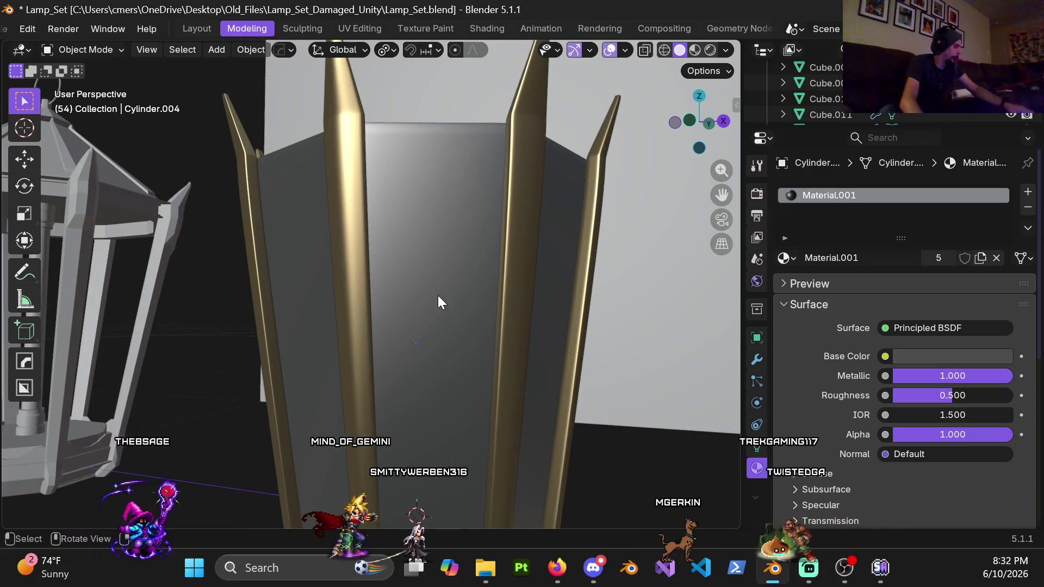
{"action": "scroll", "coordinate": [415, 250], "scroll_direction": "down", "scroll_amount": 4}
{"action": "mouse_move", "coordinate": [381, 248]}
{"action": "middle_mouse_down"}
{"action": "mouse_move", "coordinate": [395, 285]}
{"action": "mouse_move", "coordinate": [385, 274]}
{"action": "mouse_move", "coordinate": [446, 223]}
{"action": "mouse_move", "coordinate": [411, 191]}
{"action": "mouse_move", "coordinate": [364, 224]}
{"action": "mouse_move", "coordinate": [386, 223]}
{"action": "middle_mouse_up"}
{"action": "scroll", "coordinate": [386, 247], "scroll_direction": "up", "scroll_amount": 4}
{"action": "left_click", "coordinate": [371, 172]}
{"action": "key", "text": "ctrl+Tab"}
{"action": "left_click", "coordinate": [438, 226]}
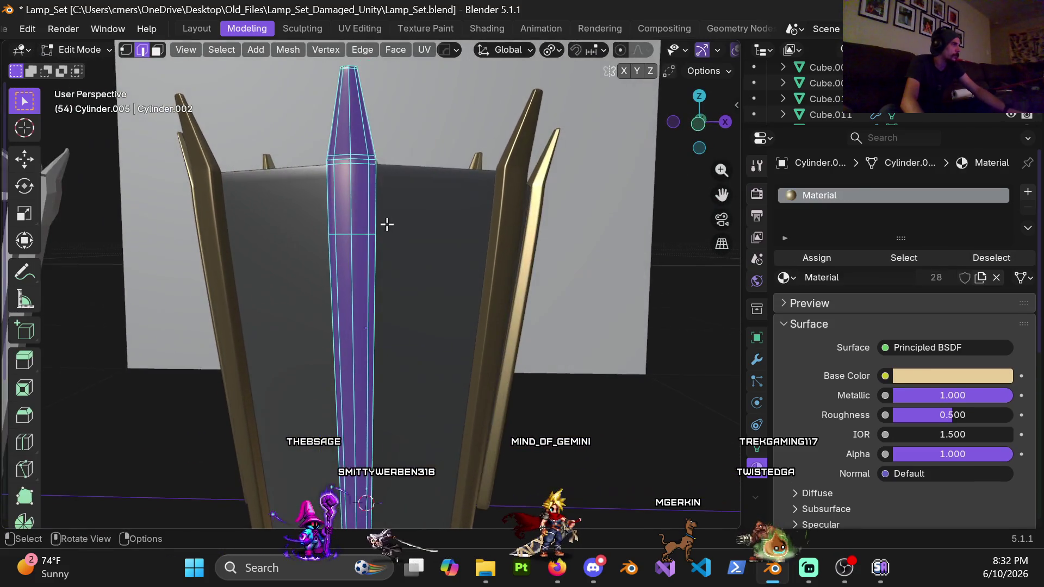
{"action": "key", "text": "3"}
{"action": "left_click", "coordinate": [379, 212]}
{"action": "scroll", "coordinate": [375, 213], "scroll_direction": "down", "scroll_amount": 5}
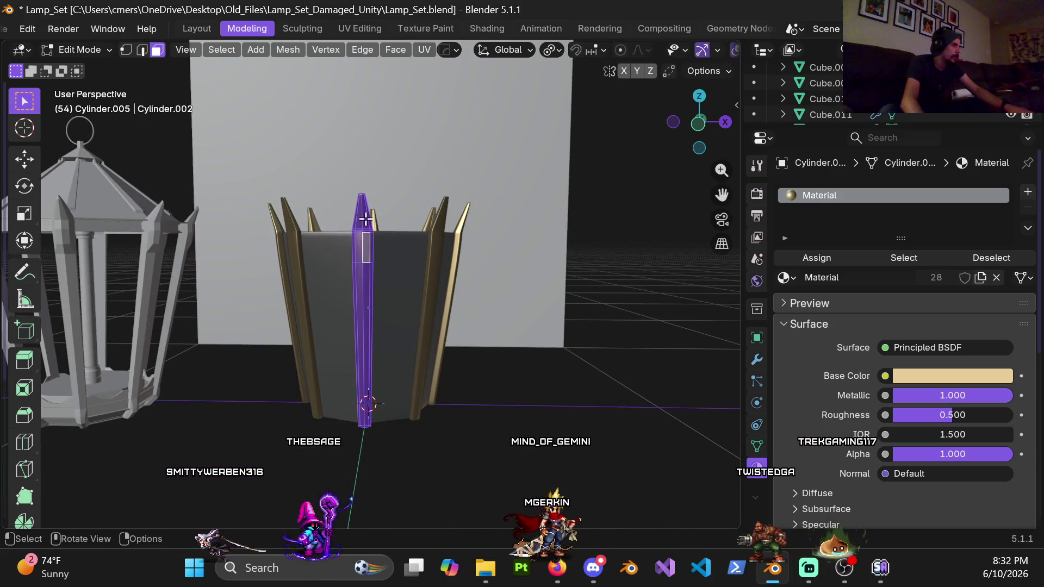
{"action": "key", "text": "Tab"}
{"action": "mouse_move", "coordinate": [507, 439]}
{"action": "middle_mouse_down"}
{"action": "mouse_move", "coordinate": [459, 300]}
{"action": "mouse_move", "coordinate": [389, 263]}
{"action": "mouse_move", "coordinate": [317, 249]}
{"action": "mouse_move", "coordinate": [324, 230]}
{"action": "mouse_move", "coordinate": [384, 216]}
{"action": "mouse_move", "coordinate": [406, 220]}
{"action": "mouse_move", "coordinate": [397, 248]}
{"action": "mouse_move", "coordinate": [425, 268]}
{"action": "mouse_move", "coordinate": [382, 256]}
{"action": "mouse_move", "coordinate": [400, 228]}
{"action": "mouse_move", "coordinate": [438, 231]}
{"action": "mouse_move", "coordinate": [406, 229]}
{"action": "mouse_move", "coordinate": [365, 261]}
{"action": "mouse_move", "coordinate": [359, 294]}
{"action": "mouse_move", "coordinate": [417, 340]}
{"action": "mouse_move", "coordinate": [347, 216]}
{"action": "mouse_move", "coordinate": [394, 249]}
{"action": "mouse_move", "coordinate": [413, 238]}
{"action": "mouse_move", "coordinate": [390, 234]}
{"action": "mouse_move", "coordinate": [438, 191]}
{"action": "mouse_move", "coordinate": [428, 236]}
{"action": "mouse_move", "coordinate": [478, 250]}
{"action": "mouse_move", "coordinate": [496, 235]}
{"action": "middle_mouse_up"}
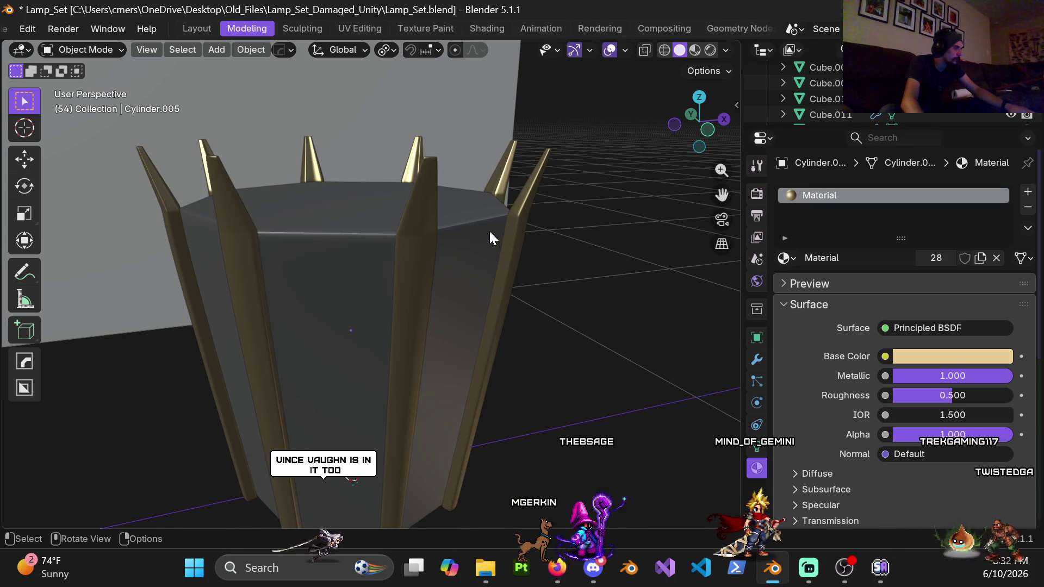
Step: Edit the housing Cylinder.004 in front view and show its Subdivision and Smooth by Angle modifiers
{"action": "scroll", "coordinate": [488, 229], "scroll_direction": "down", "scroll_amount": 1}
{"action": "scroll", "coordinate": [484, 236], "scroll_direction": "down", "scroll_amount": 2}
{"action": "mouse_move", "coordinate": [400, 263]}
{"action": "middle_mouse_down"}
{"action": "mouse_move", "coordinate": [388, 174]}
{"action": "mouse_move", "coordinate": [350, 170]}
{"action": "middle_mouse_up"}
{"action": "scroll", "coordinate": [373, 227], "scroll_direction": "up", "scroll_amount": 3}
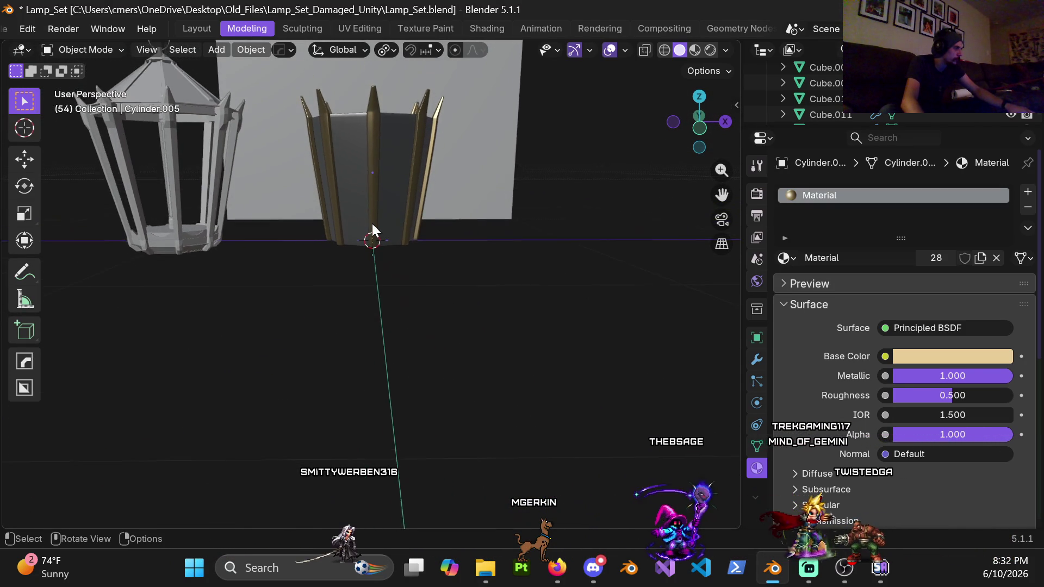
{"action": "scroll", "coordinate": [371, 221], "scroll_direction": "down", "scroll_amount": 2}
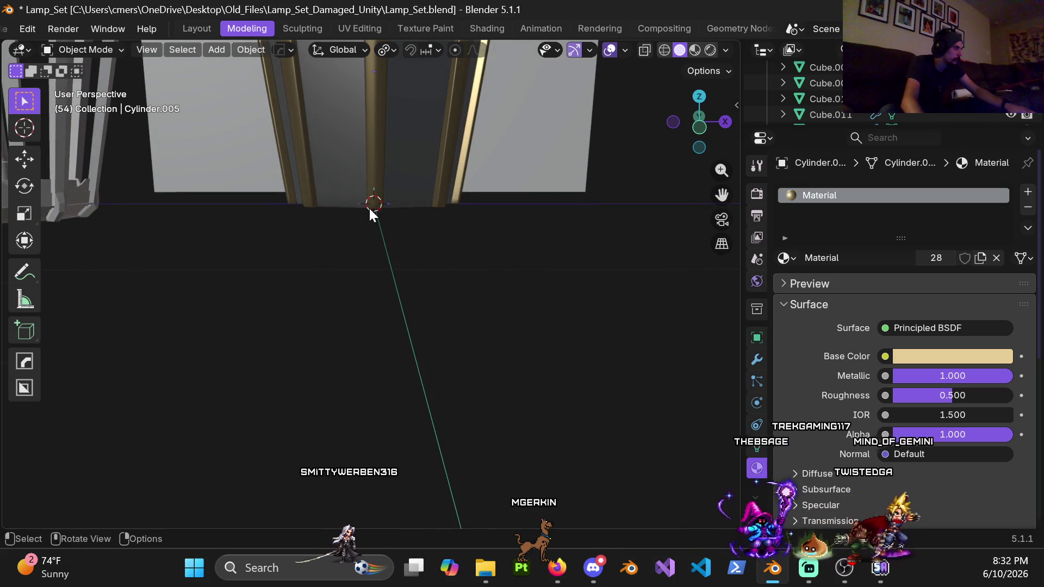
{"action": "scroll", "coordinate": [369, 209], "scroll_direction": "down", "scroll_amount": 1}
{"action": "left_click", "coordinate": [353, 213]}
{"action": "key", "text": "Tab"}
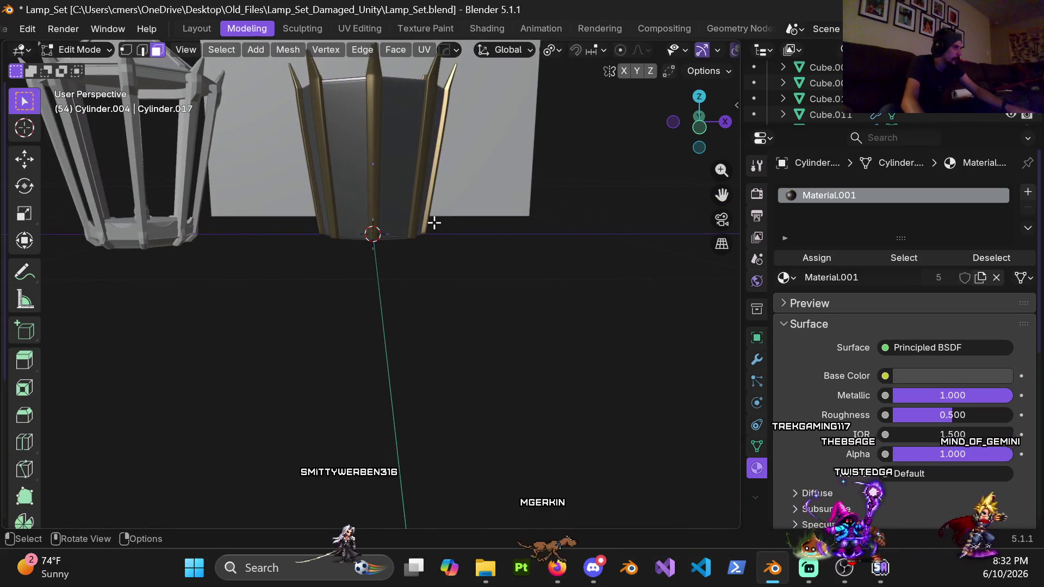
{"action": "scroll", "coordinate": [399, 207], "scroll_direction": "up", "scroll_amount": 2}
{"action": "key", "text": "KP_1"}
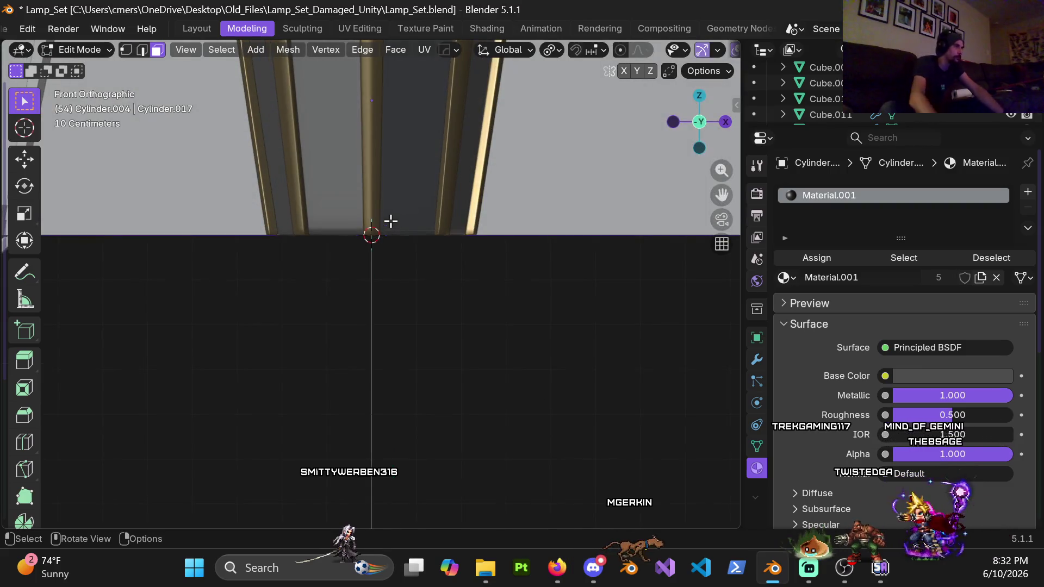
{"action": "middle_click_drag", "start_coordinate": [401, 171], "coordinate": [389, 328], "text": "shift"}
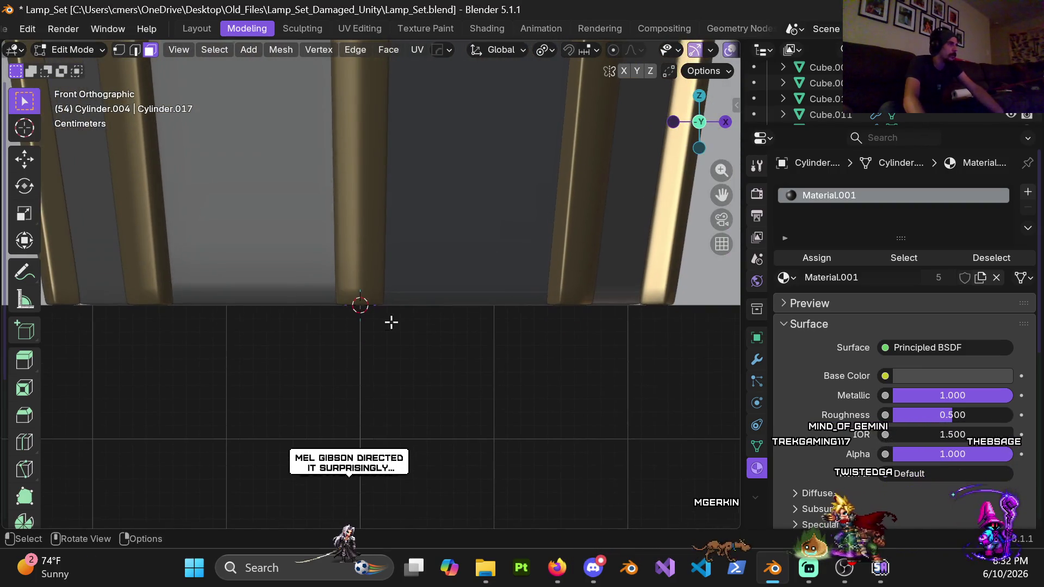
{"action": "left_click", "coordinate": [757, 361]}
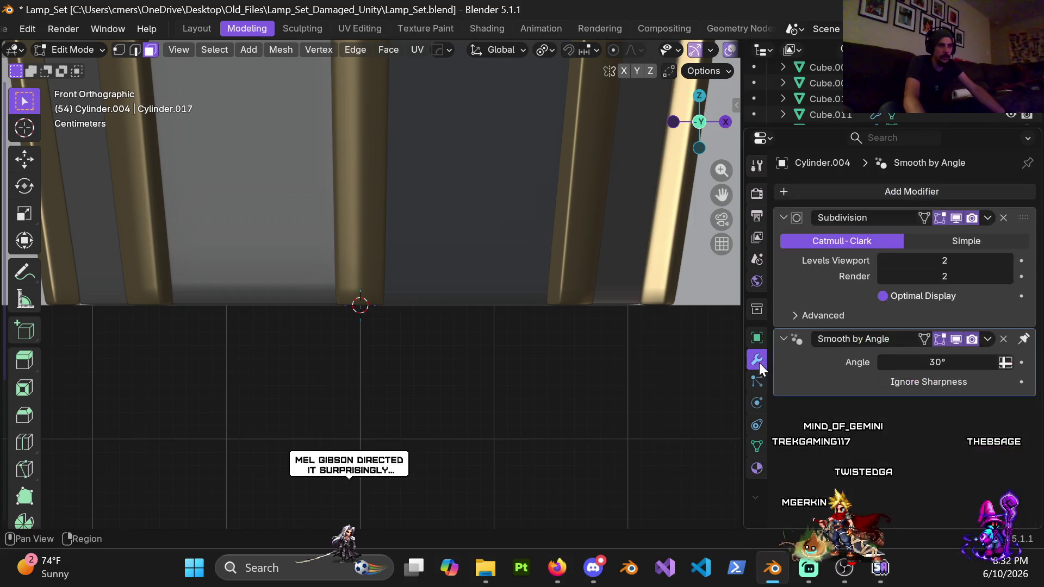
{"action": "left_click", "coordinate": [933, 260]}
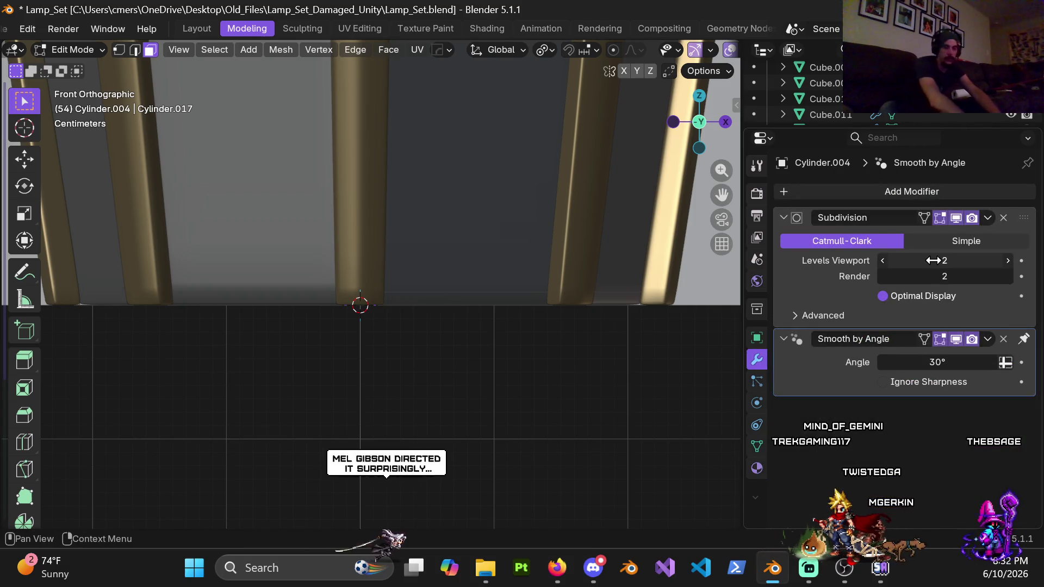
{"action": "key", "text": "Return"}
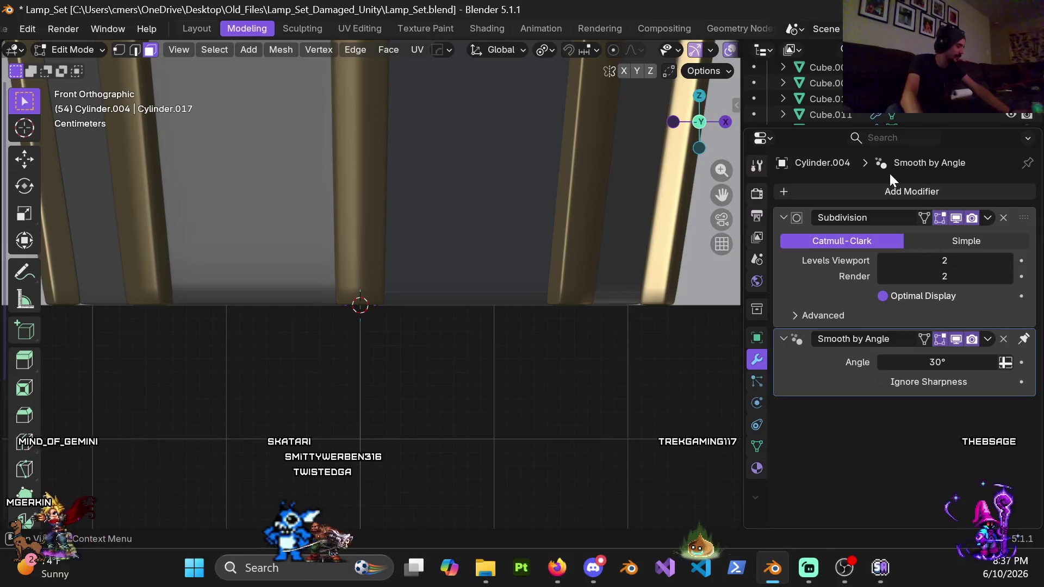
{"action": "scroll", "coordinate": [418, 198], "scroll_direction": "down", "scroll_amount": 3}
{"action": "scroll", "coordinate": [429, 218], "scroll_direction": "down", "scroll_amount": 2}
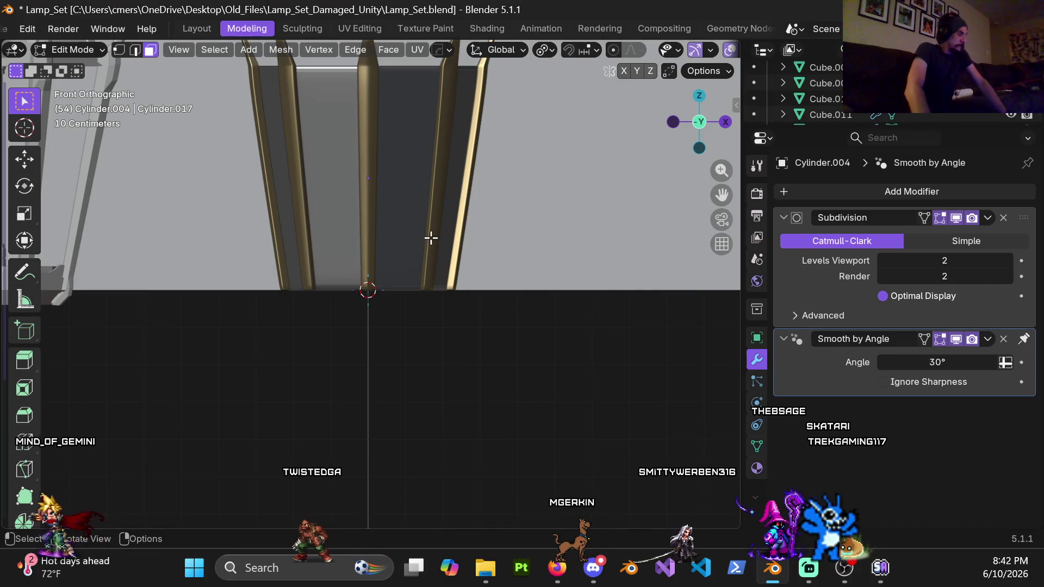
Step: Pan the view to reveal the top of the lamp
{"action": "middle_click_drag", "start_coordinate": [424, 183], "coordinate": [439, 263], "text": "shift"}
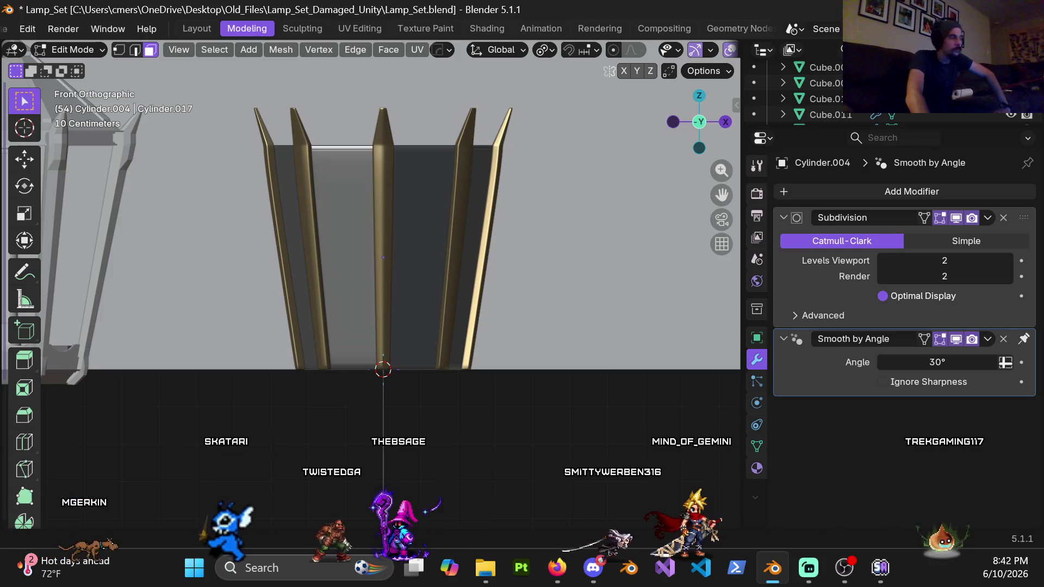
{"action": "scroll", "coordinate": [619, 271], "scroll_direction": "down", "scroll_amount": 1}
{"action": "mouse_move", "coordinate": [620, 272]}
{"action": "middle_mouse_down"}
{"action": "mouse_move", "coordinate": [350, 285]}
{"action": "mouse_move", "coordinate": [245, 373]}
{"action": "mouse_move", "coordinate": [222, 469]}
{"action": "middle_mouse_up"}
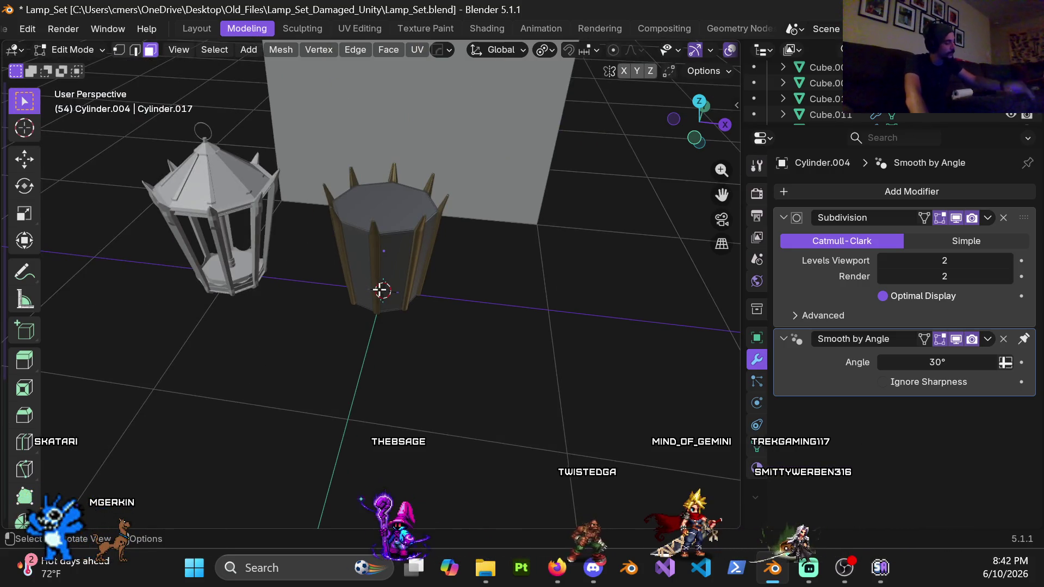
{"action": "scroll", "coordinate": [382, 290], "scroll_direction": "up", "scroll_amount": 3}
{"action": "mouse_move", "coordinate": [441, 210]}
{"action": "middle_mouse_down"}
{"action": "mouse_move", "coordinate": [408, 328]}
{"action": "mouse_move", "coordinate": [410, 303]}
{"action": "mouse_move", "coordinate": [356, 315]}
{"action": "mouse_move", "coordinate": [325, 285]}
{"action": "mouse_move", "coordinate": [324, 355]}
{"action": "middle_mouse_up"}
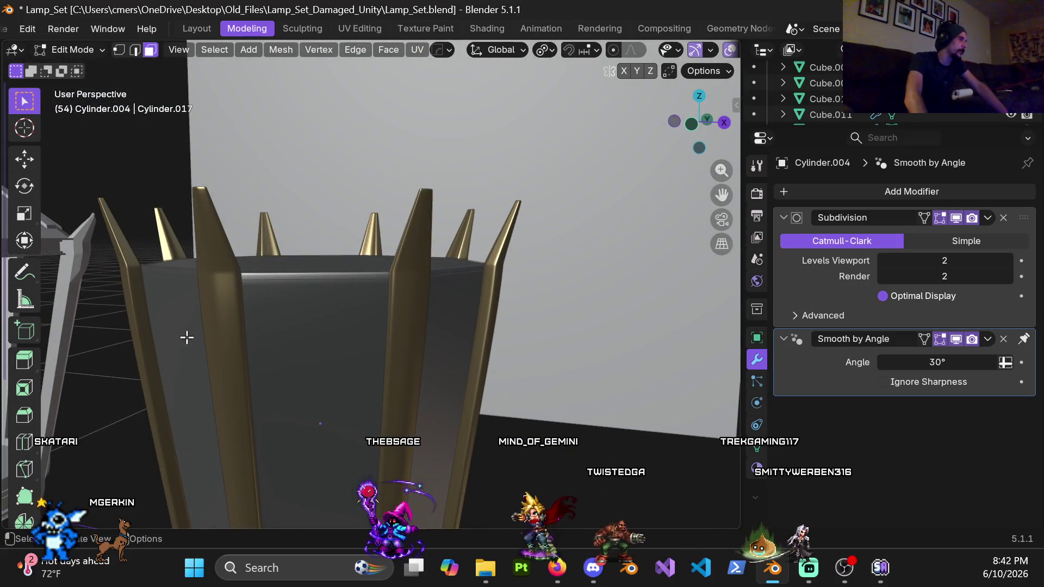
Step: Dissolve the housing's top rim edge loops so the top becomes one n-gon face
{"action": "left_click", "coordinate": [337, 280], "text": "alt"}
{"action": "mouse_move", "coordinate": [338, 279]}
{"action": "middle_mouse_down"}
{"action": "mouse_move", "coordinate": [338, 366]}
{"action": "mouse_move", "coordinate": [361, 228]}
{"action": "mouse_move", "coordinate": [343, 268]}
{"action": "middle_mouse_up"}
{"action": "right_click", "coordinate": [336, 367], "text": "shift"}
{"action": "key", "text": "x"}
{"action": "left_click", "coordinate": [332, 276]}
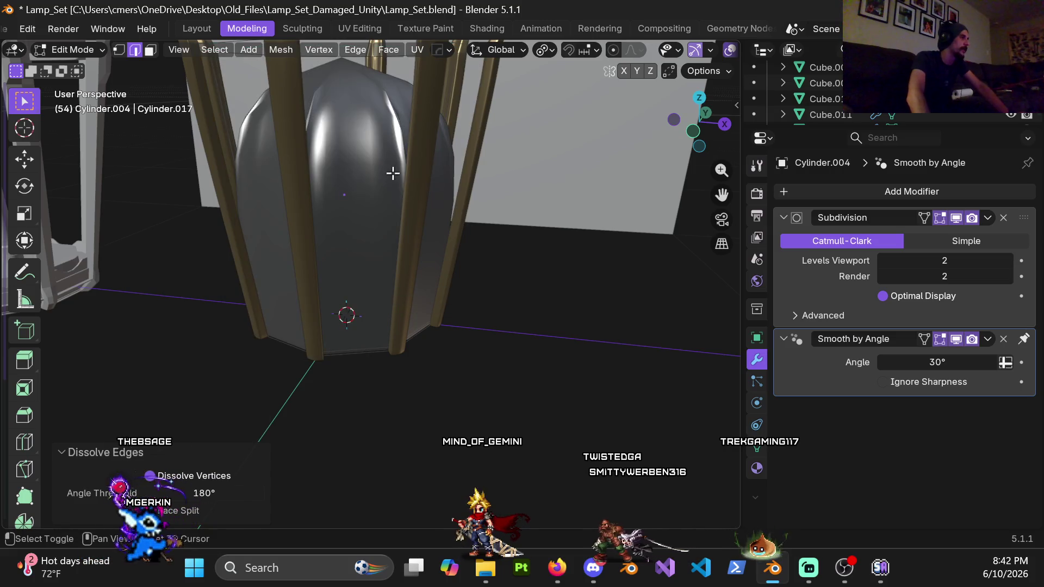
{"action": "mouse_move", "coordinate": [391, 170]}
{"action": "middle_mouse_down"}
{"action": "mouse_move", "coordinate": [366, 166]}
{"action": "mouse_move", "coordinate": [381, 330]}
{"action": "mouse_move", "coordinate": [380, 298]}
{"action": "middle_mouse_up"}
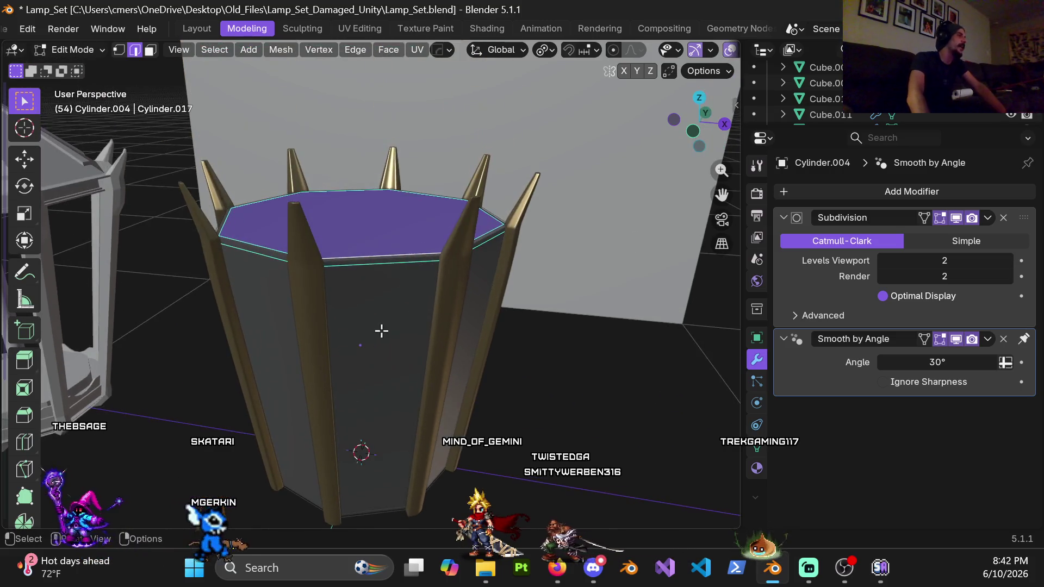
{"action": "scroll", "coordinate": [382, 330], "scroll_direction": "up", "scroll_amount": 3}
{"action": "left_click", "coordinate": [387, 231], "text": "alt"}
{"action": "key", "text": "x"}
{"action": "left_click", "coordinate": [383, 254]}
{"action": "mouse_move", "coordinate": [383, 253]}
{"action": "middle_mouse_down"}
{"action": "mouse_move", "coordinate": [380, 279]}
{"action": "mouse_move", "coordinate": [400, 228]}
{"action": "mouse_move", "coordinate": [380, 275]}
{"action": "mouse_move", "coordinate": [402, 272]}
{"action": "middle_mouse_up"}
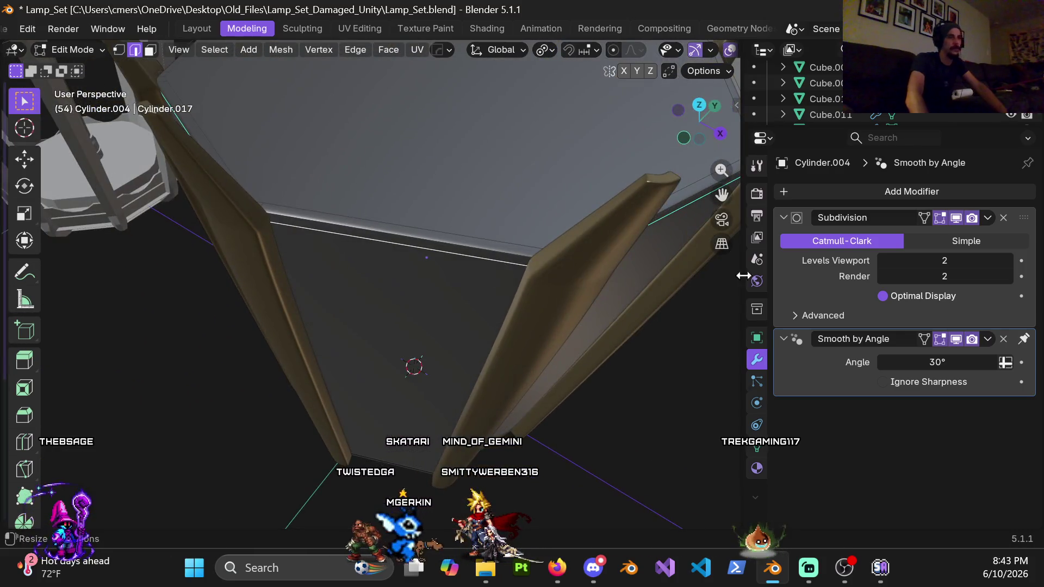
Step: Set the Subdivision viewport level to 0 and dissolve one more selected edge
{"action": "left_click", "coordinate": [923, 261]}
{"action": "type", "text": "0"}
{"action": "key", "text": "Return"}
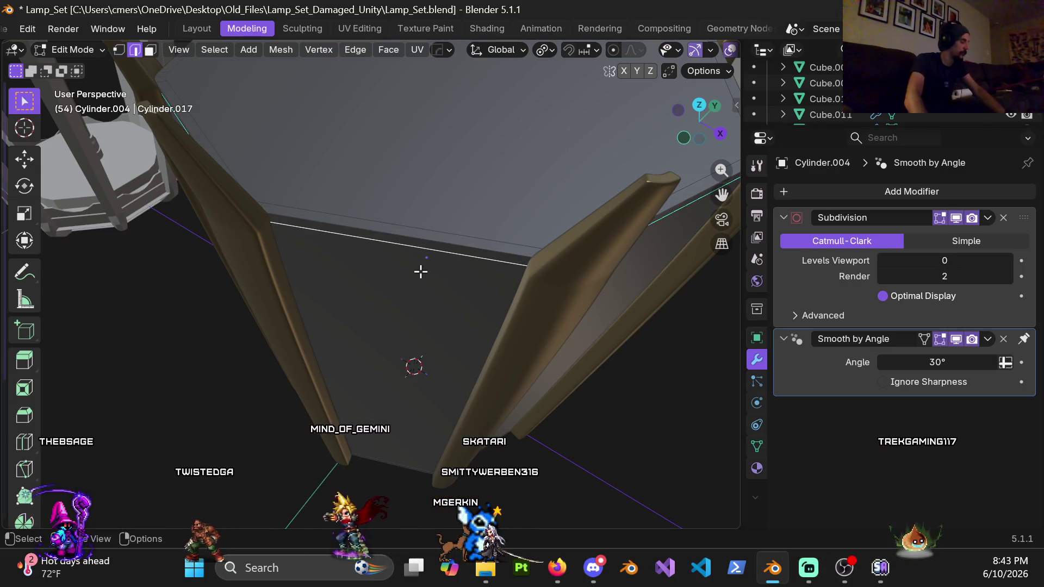
{"action": "key", "text": "x"}
{"action": "left_click", "coordinate": [419, 276]}
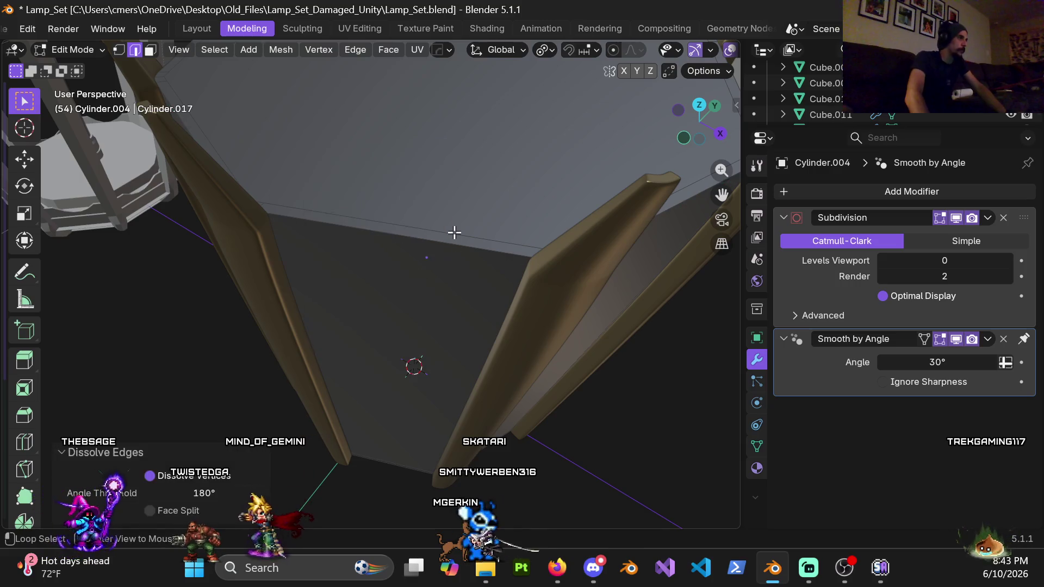
{"action": "key", "text": "x"}
{"action": "key", "text": "Escape"}
{"action": "mouse_move", "coordinate": [419, 310]}
{"action": "middle_mouse_down"}
{"action": "mouse_move", "coordinate": [431, 319]}
{"action": "mouse_move", "coordinate": [413, 223]}
{"action": "middle_mouse_up"}
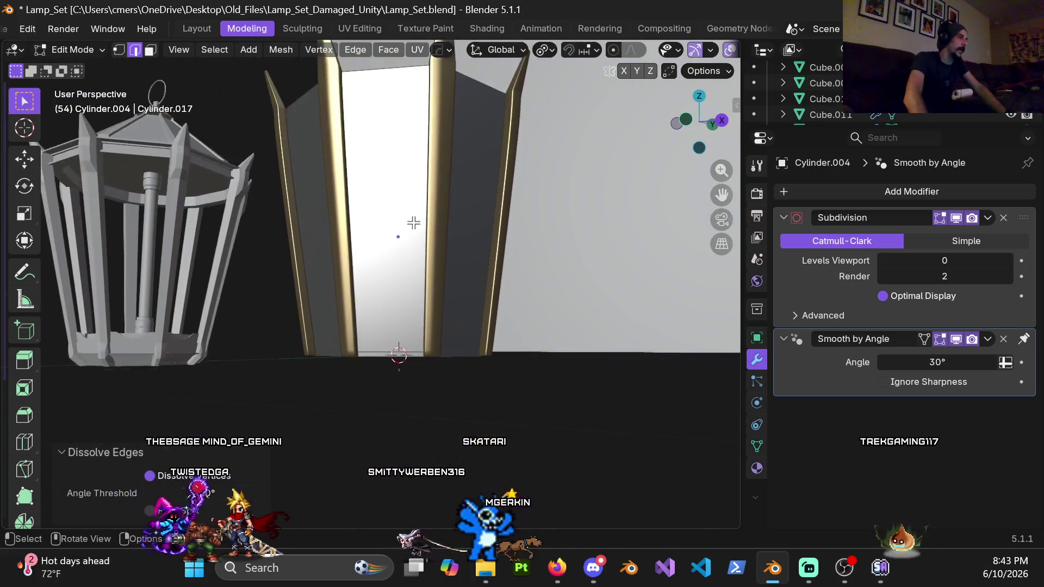
Step: Dissolve the selected edge loop on the housing's lower panel
{"action": "middle_click", "coordinate": [401, 311], "text": "alt"}
{"action": "key", "text": "x"}
{"action": "left_click", "coordinate": [397, 318]}
{"action": "mouse_move", "coordinate": [396, 319]}
{"action": "middle_mouse_down"}
{"action": "mouse_move", "coordinate": [390, 252]}
{"action": "mouse_move", "coordinate": [403, 154]}
{"action": "mouse_move", "coordinate": [389, 310]}
{"action": "middle_mouse_up"}
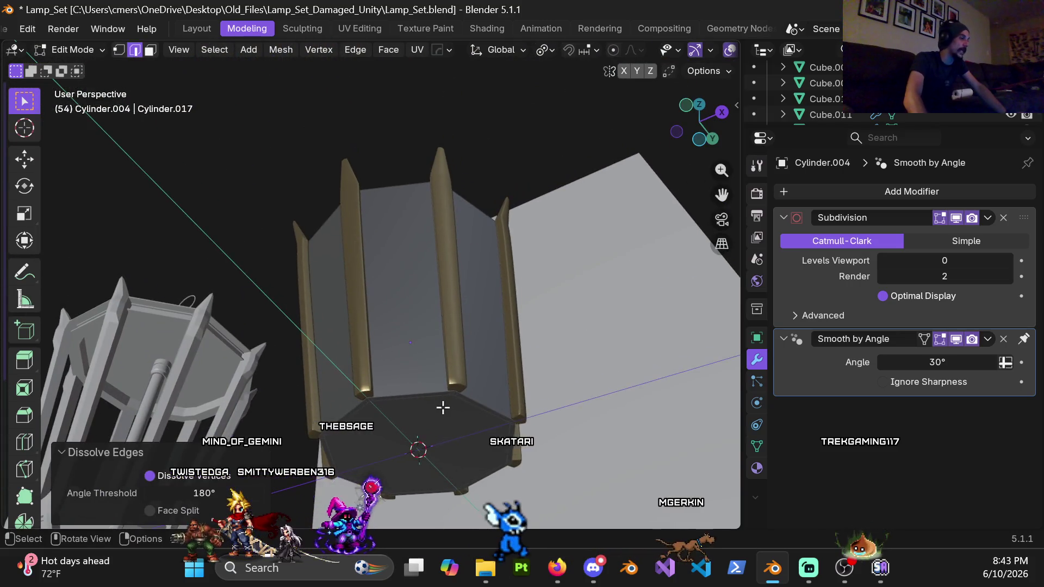
Step: Dissolve the base boundary loop into one bottom face, then view it front-on in wireframe
{"action": "mouse_move", "coordinate": [442, 408]}
{"action": "middle_mouse_down"}
{"action": "mouse_move", "coordinate": [407, 314]}
{"action": "mouse_move", "coordinate": [386, 340]}
{"action": "mouse_move", "coordinate": [449, 254]}
{"action": "middle_mouse_up"}
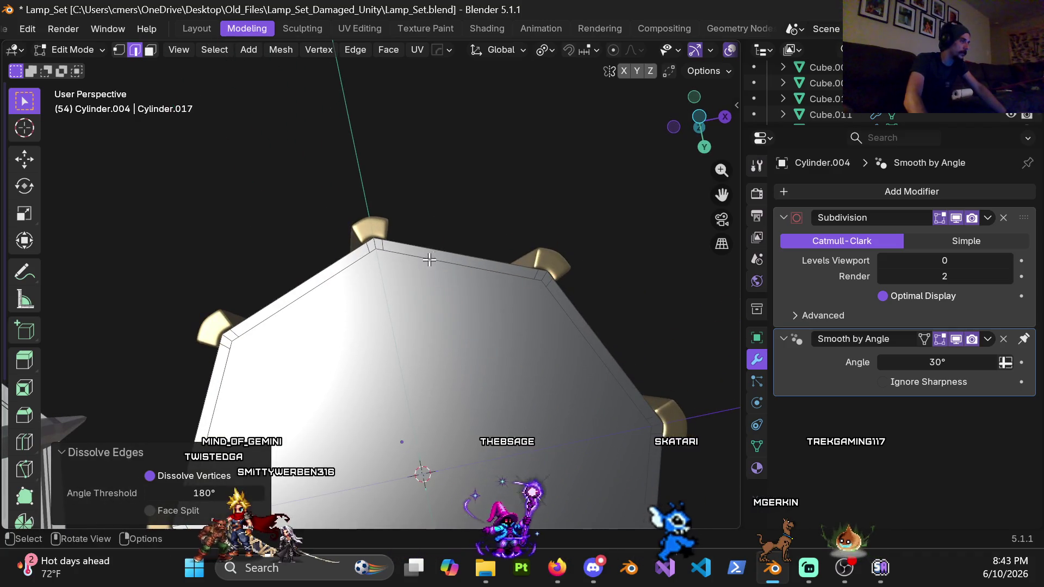
{"action": "left_click", "coordinate": [426, 261], "text": "alt"}
{"action": "mouse_move", "coordinate": [425, 262]}
{"action": "middle_mouse_down"}
{"action": "mouse_move", "coordinate": [407, 419]}
{"action": "mouse_move", "coordinate": [463, 374]}
{"action": "middle_mouse_up"}
{"action": "key", "text": "z"}
{"action": "left_click", "coordinate": [366, 364]}
{"action": "key", "text": "z"}
{"action": "left_click", "coordinate": [459, 345]}
{"action": "middle_click_drag", "start_coordinate": [458, 345], "coordinate": [461, 301]}
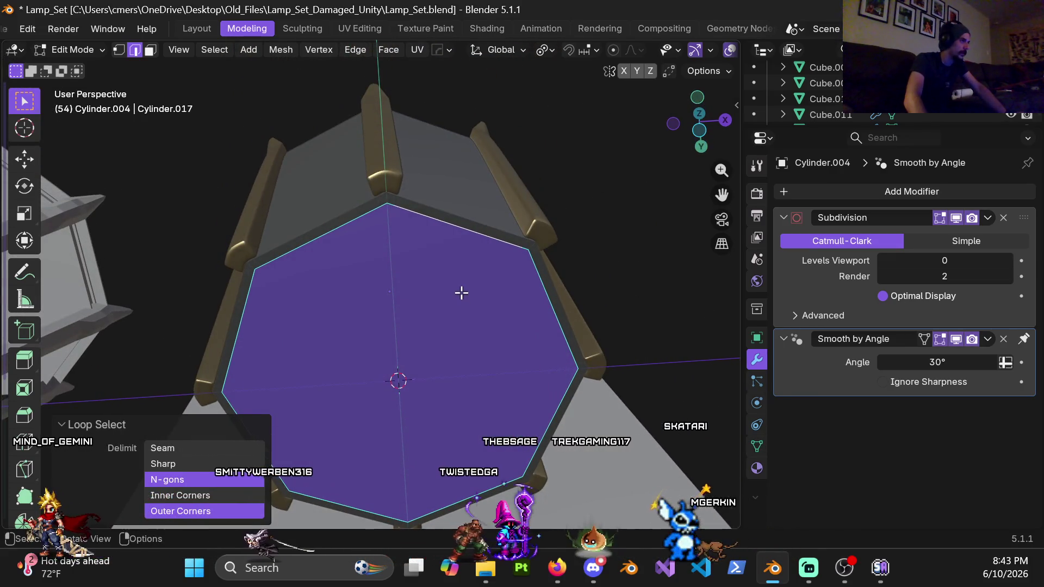
{"action": "key", "text": "x"}
{"action": "left_click", "coordinate": [459, 291]}
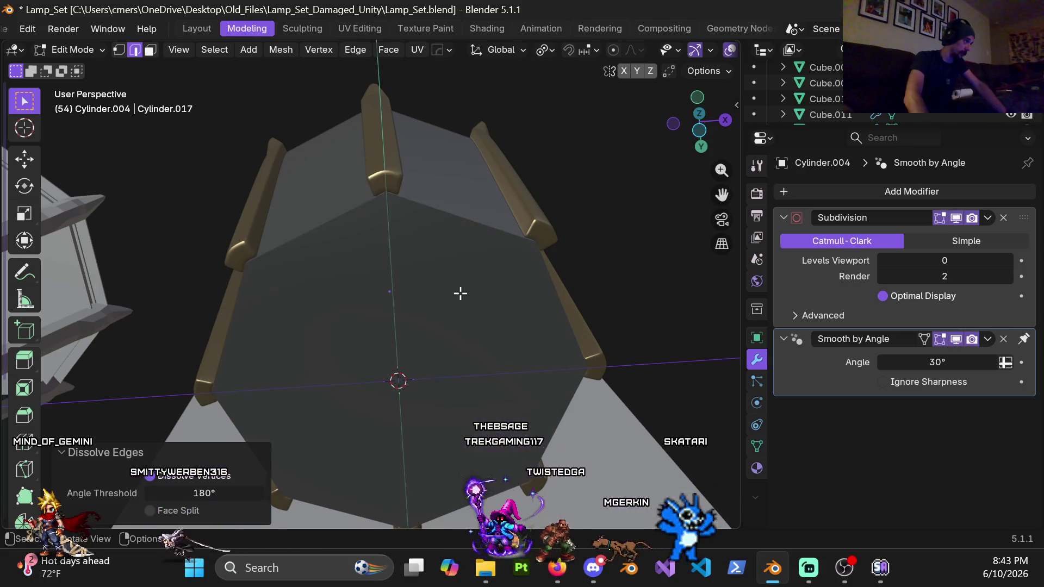
{"action": "mouse_move", "coordinate": [460, 294]}
{"action": "middle_mouse_down"}
{"action": "mouse_move", "coordinate": [401, 219]}
{"action": "mouse_move", "coordinate": [401, 305]}
{"action": "mouse_move", "coordinate": [411, 327]}
{"action": "middle_mouse_up"}
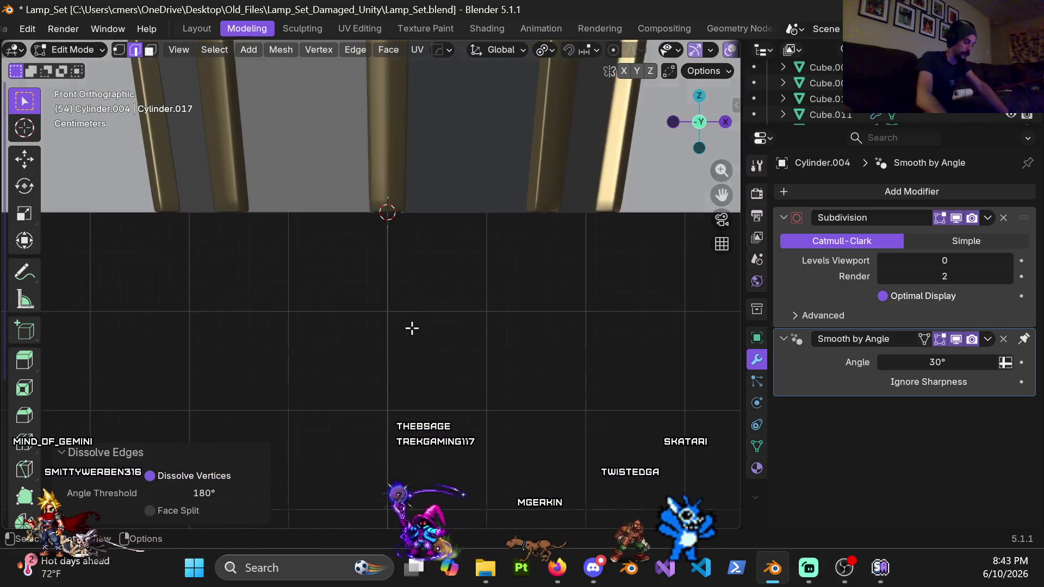
{"action": "left_click", "coordinate": [405, 363]}
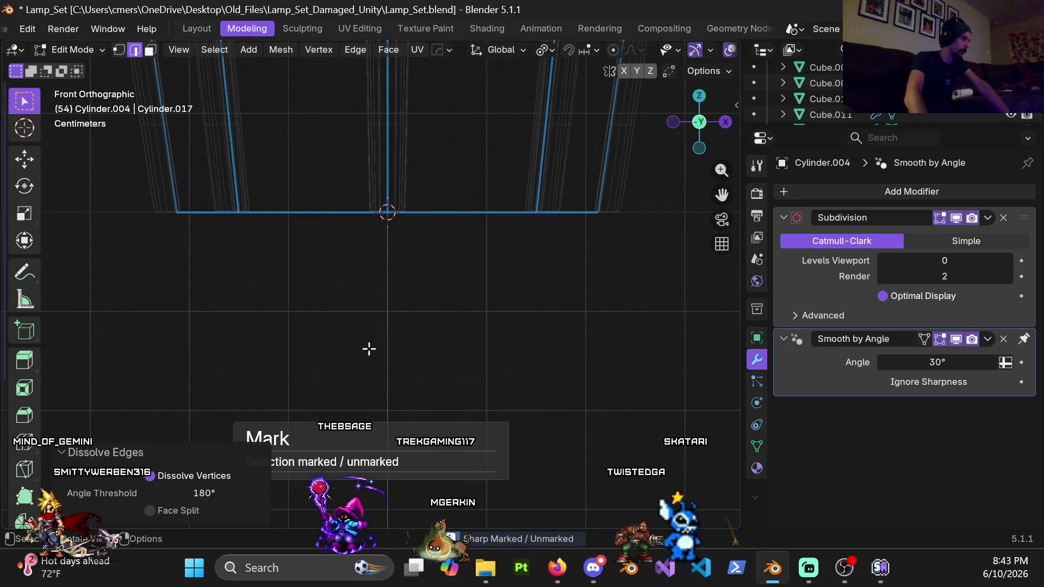
Step: Mark the selected bottom edges sharp, box-select the lower edges, and recentre the housing
{"action": "left_click", "coordinate": [371, 348]}
{"action": "scroll", "coordinate": [201, 245], "scroll_direction": "down", "scroll_amount": 4}
{"action": "left_click_drag", "start_coordinate": [211, 212], "coordinate": [584, 388]}
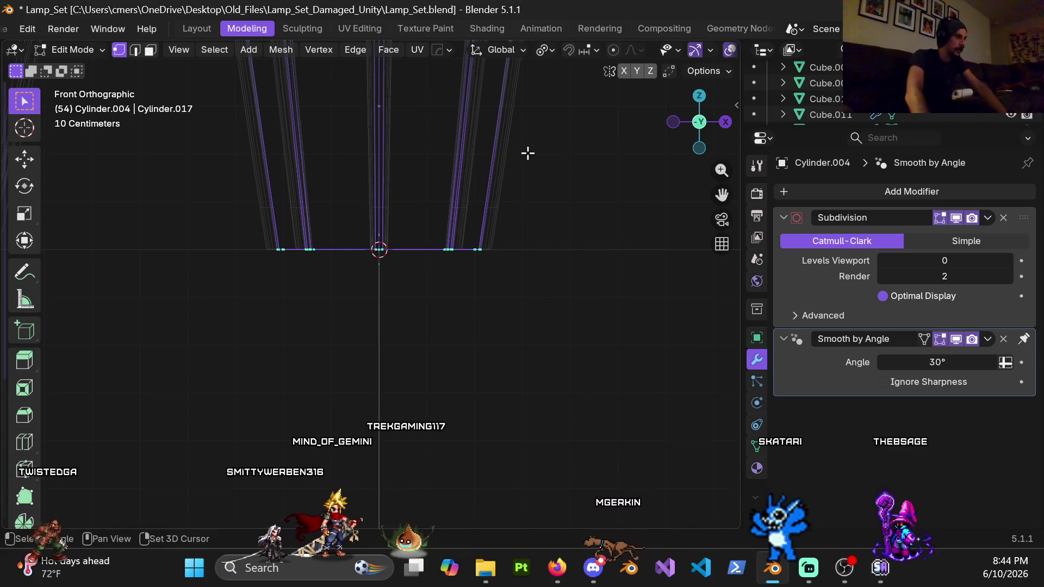
{"action": "middle_click_drag", "start_coordinate": [528, 153], "coordinate": [537, 265], "text": "shift"}
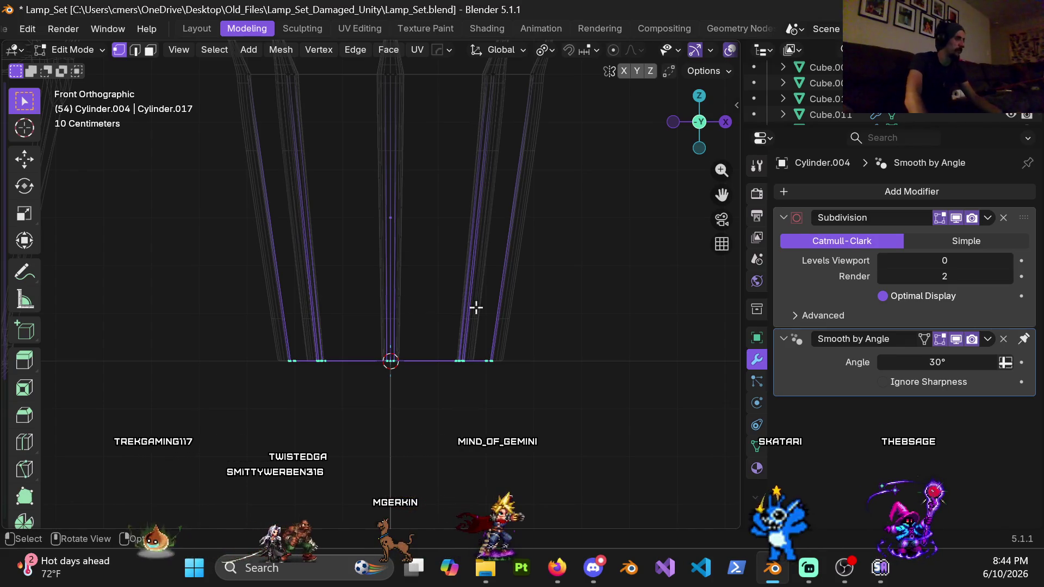
{"action": "middle_click_drag", "start_coordinate": [531, 232], "coordinate": [520, 340], "text": "shift"}
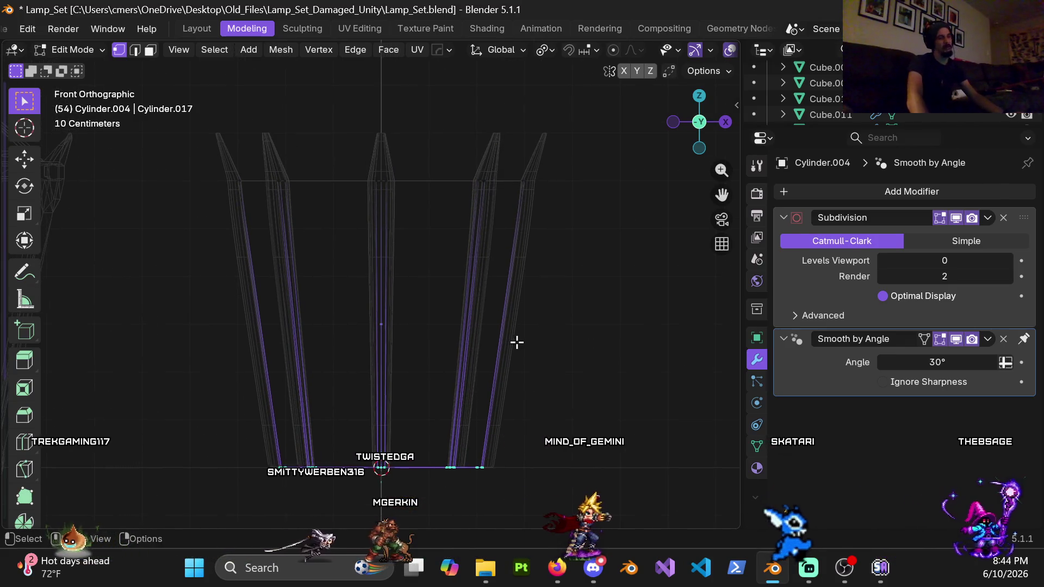
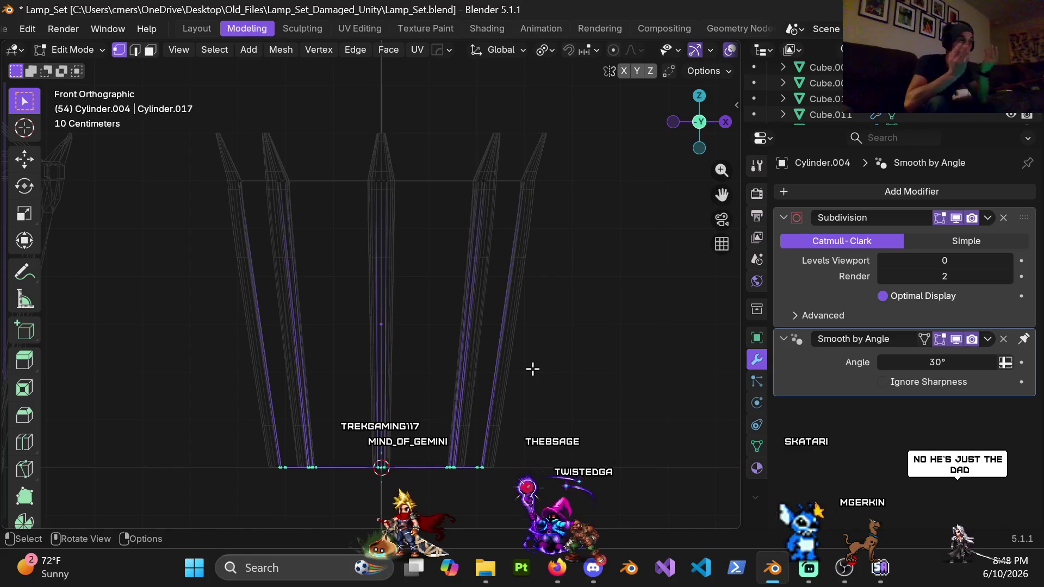
Step: Return to Object Mode and view the lamp in wireframe shading, centred on the shade's bottom
{"action": "middle_click_drag", "start_coordinate": [497, 359], "coordinate": [480, 312], "text": "shift"}
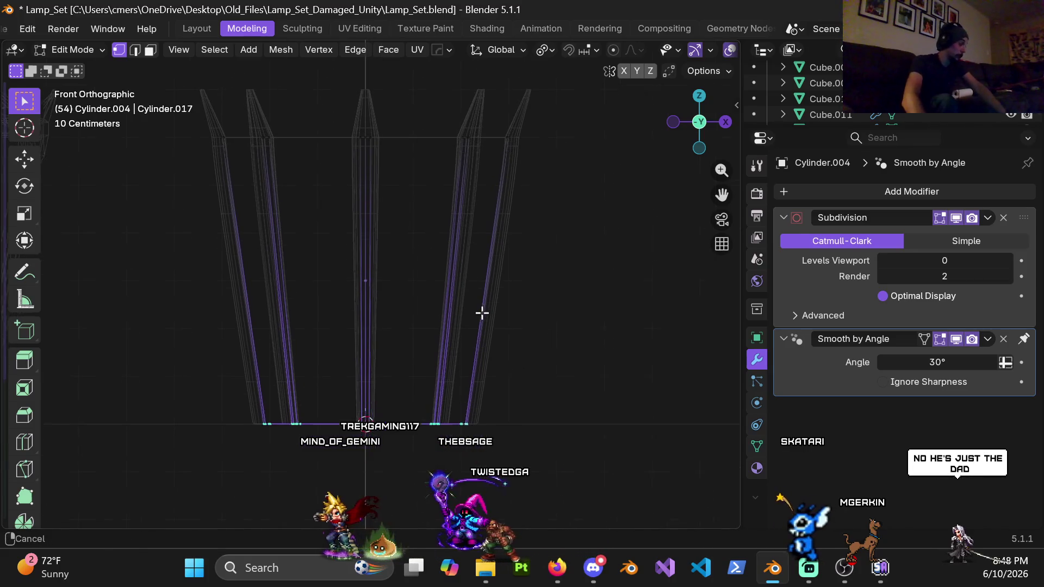
{"action": "middle_click_drag", "start_coordinate": [397, 337], "coordinate": [422, 343], "text": "shift"}
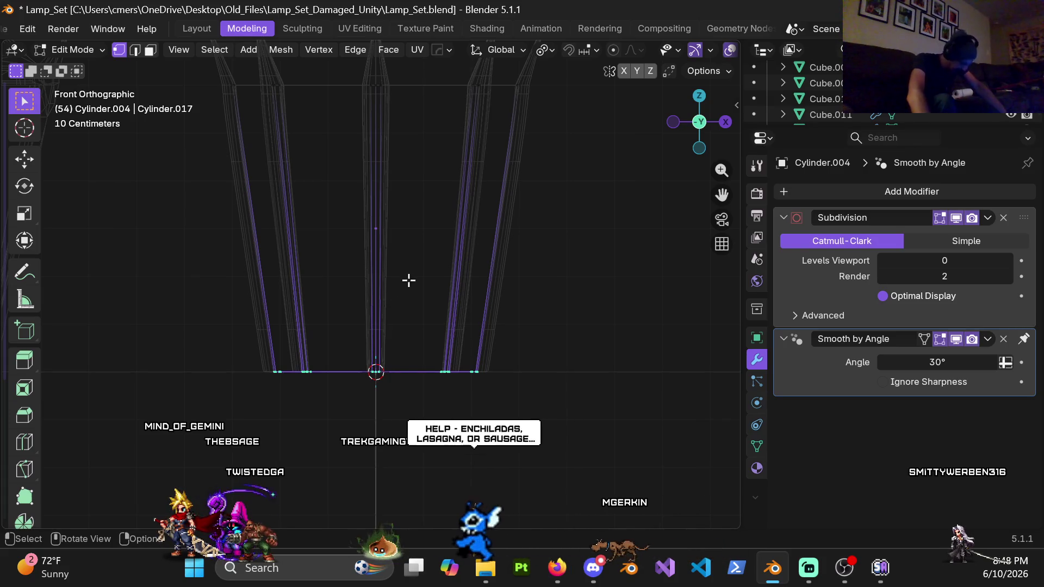
{"action": "middle_click_drag", "start_coordinate": [397, 294], "coordinate": [422, 307], "text": "shift"}
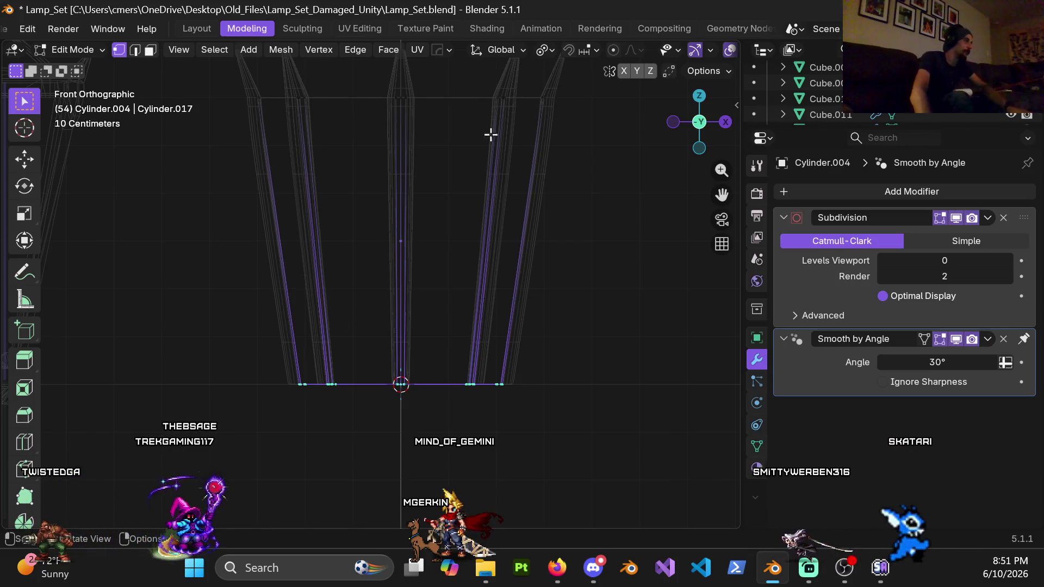
{"action": "key", "text": "ctrl+Tab"}
{"action": "key", "text": "Tab"}
{"action": "key", "text": "z"}
{"action": "left_click", "coordinate": [523, 245]}
{"action": "scroll", "coordinate": [438, 263], "scroll_direction": "up", "scroll_amount": 3}
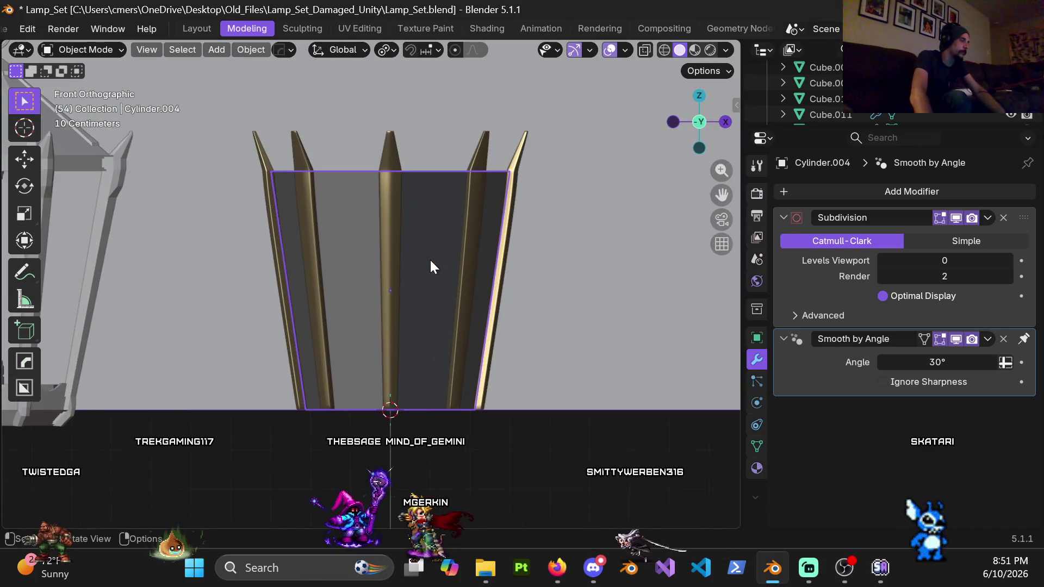
{"action": "key", "text": "z"}
{"action": "left_click", "coordinate": [321, 396]}
Step: Enter Edit Mode on the shade with see-through enabled and frame its bottom edge
{"action": "mouse_move", "coordinate": [266, 374]}
{"action": "left_mouse_down"}
{"action": "mouse_move", "coordinate": [482, 478]}
{"action": "mouse_move", "coordinate": [490, 469]}
{"action": "left_mouse_up"}
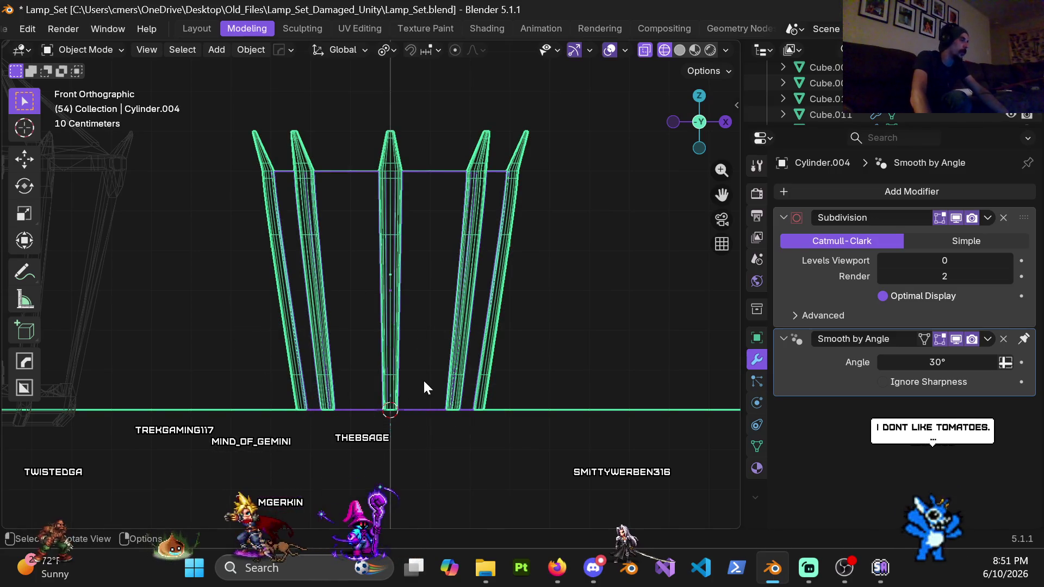
{"action": "key", "text": "z"}
{"action": "left_click", "coordinate": [434, 369]}
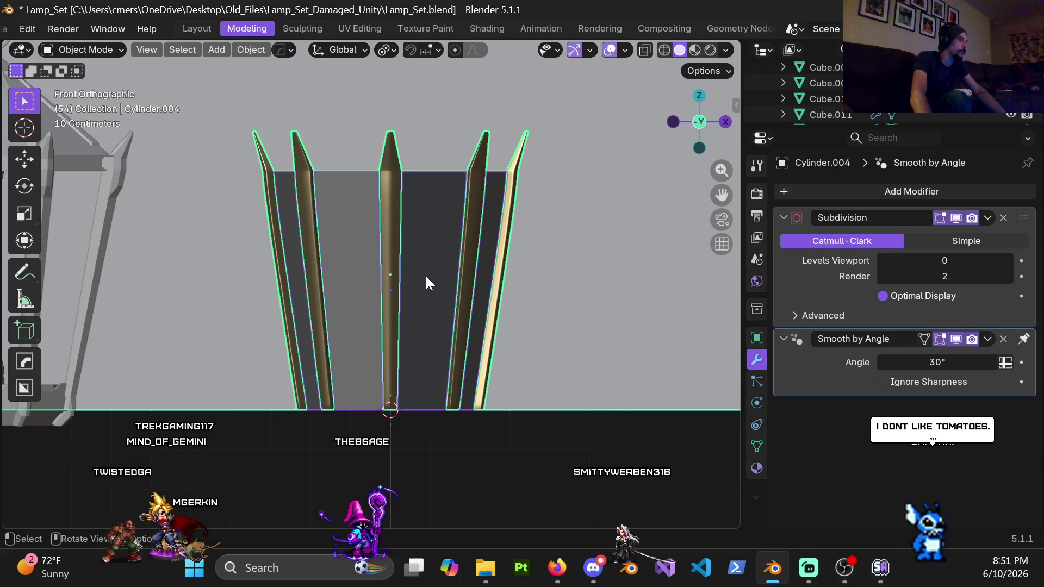
{"action": "key", "text": "ctrl+Tab"}
{"action": "left_click", "coordinate": [478, 291]}
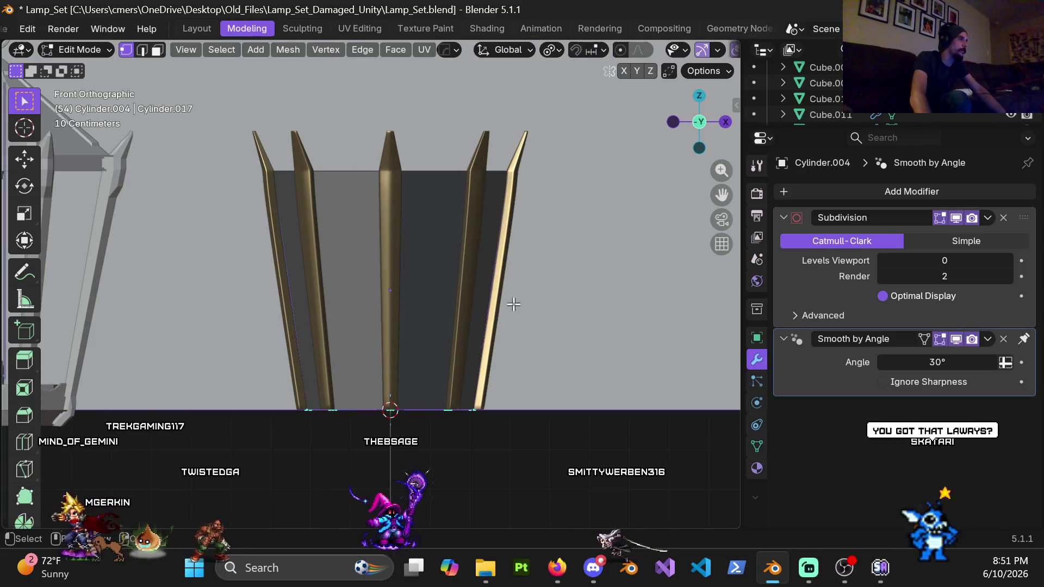
{"action": "key", "text": "shift+z"}
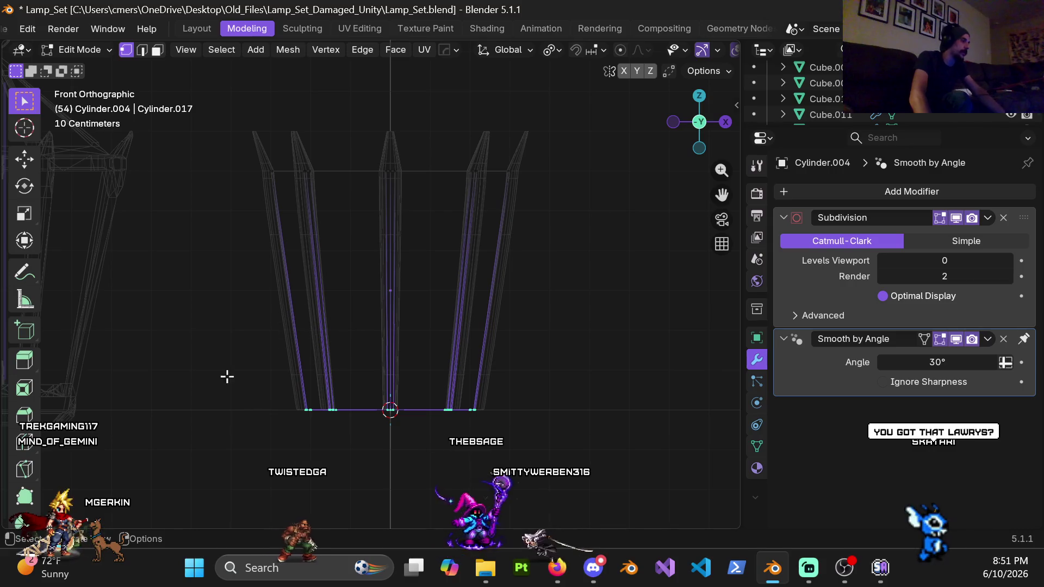
{"action": "key", "text": "KP_Decimal"}
{"action": "key", "text": "g"}
{"action": "key", "text": "z"}
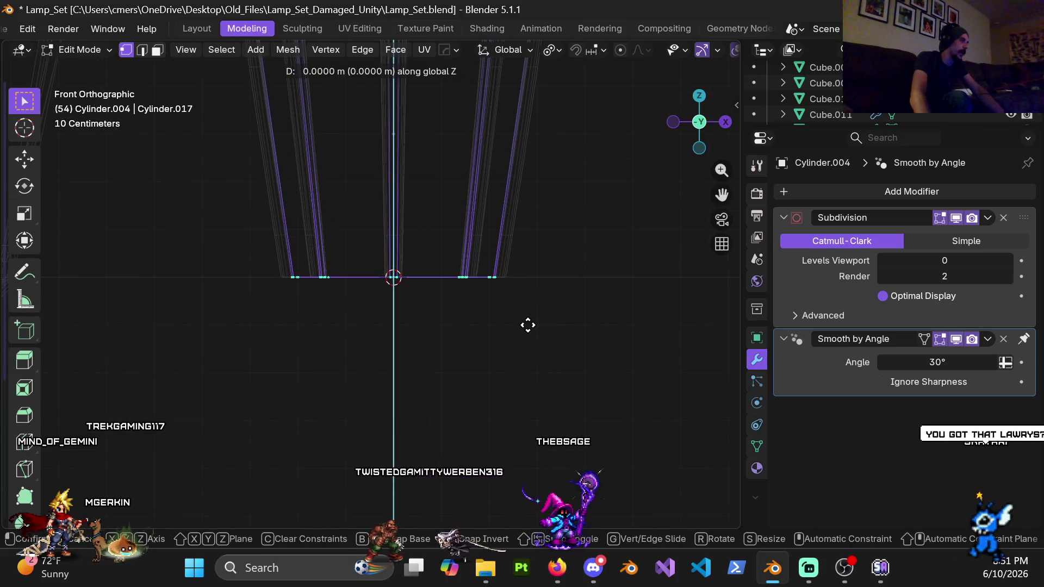
{"action": "key", "text": "Escape"}
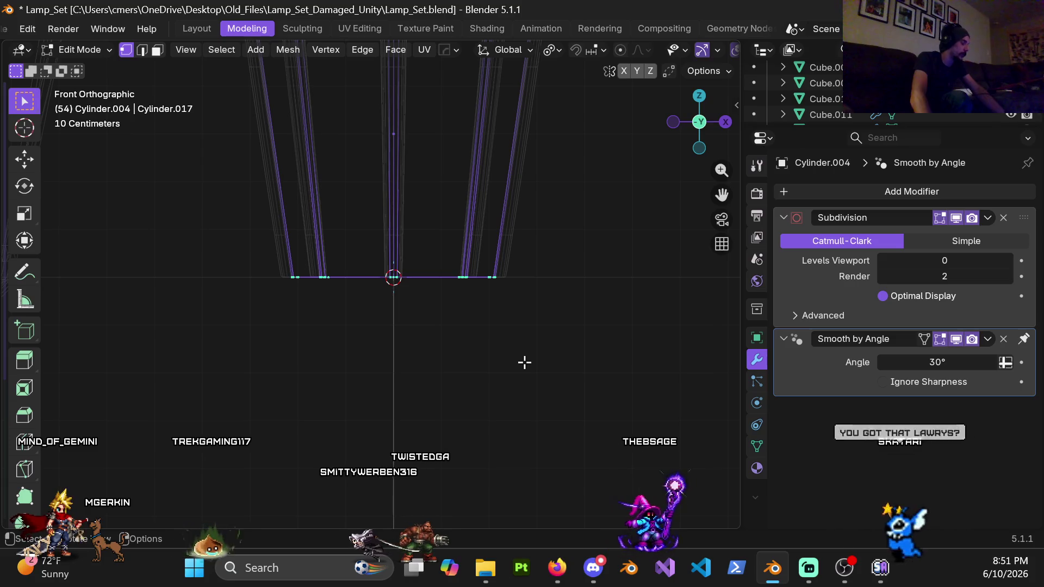
Step: Extrude the shade's bottom edge 0.04 m down and scale it to 0.9 for an inward lip
{"action": "key", "text": "e"}
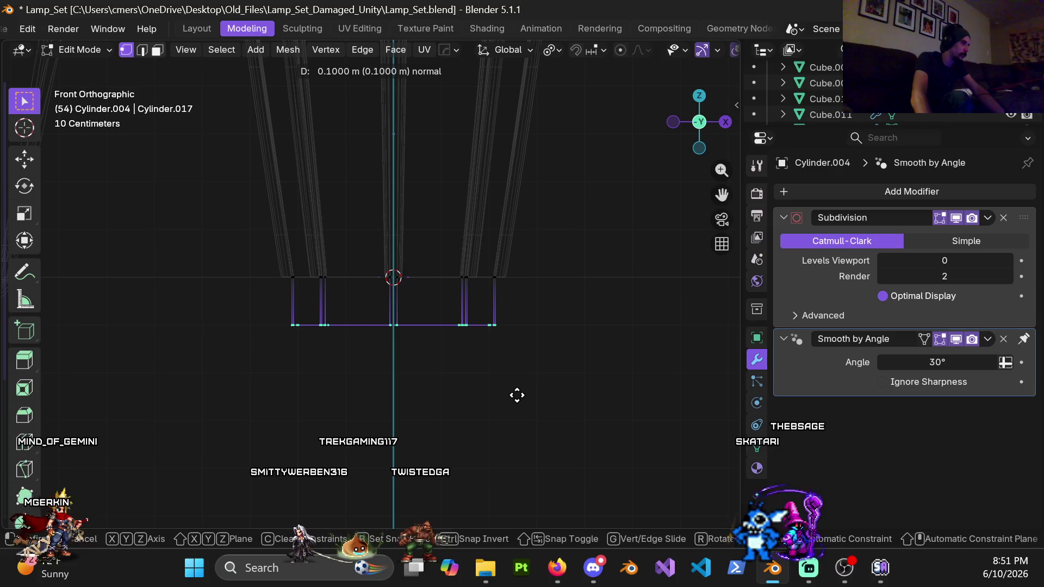
{"action": "key", "text": "0"}
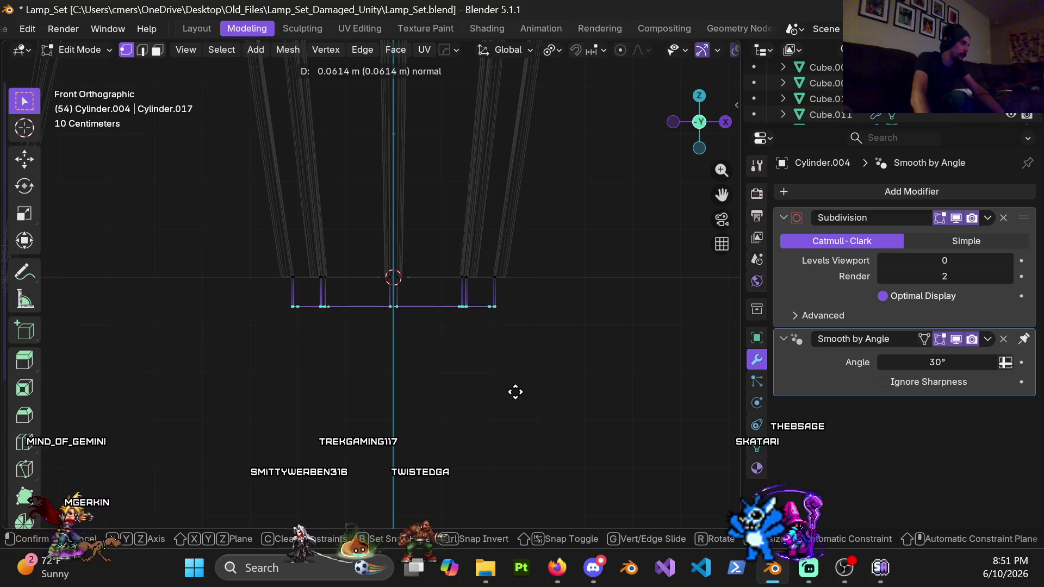
{"action": "key", "text": "Return"}
{"action": "scroll", "coordinate": [511, 380], "scroll_direction": "up", "scroll_amount": 7}
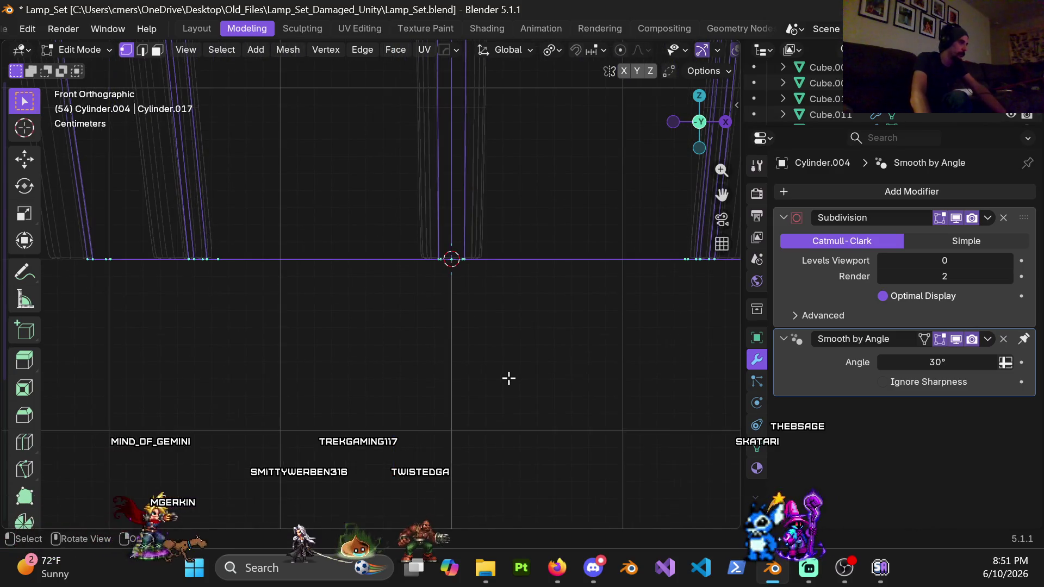
{"action": "key", "text": "e"}
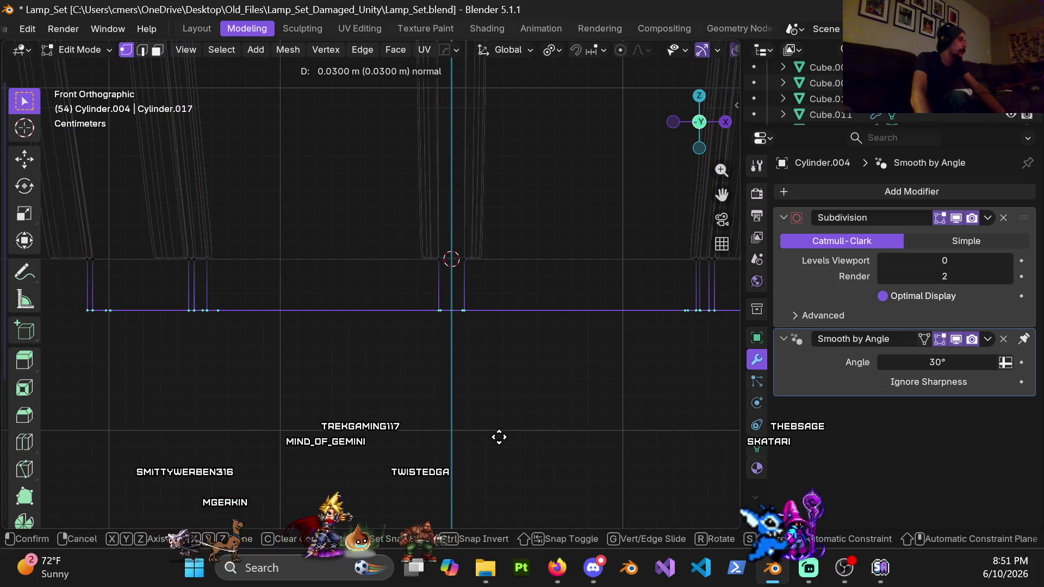
{"action": "left_click", "coordinate": [499, 435]}
{"action": "scroll", "coordinate": [496, 401], "scroll_direction": "down", "scroll_amount": 5}
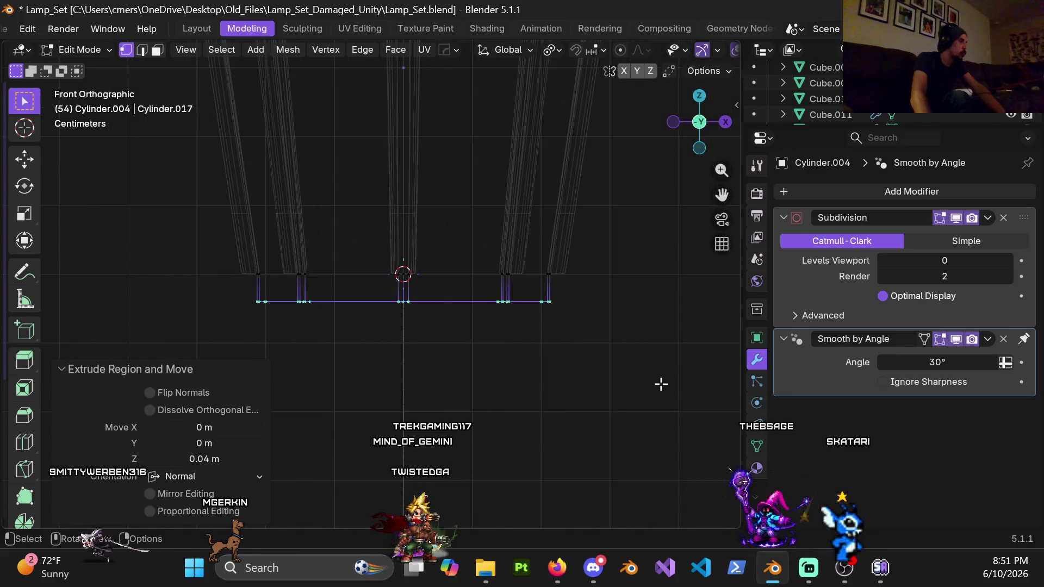
{"action": "key", "text": "s"}
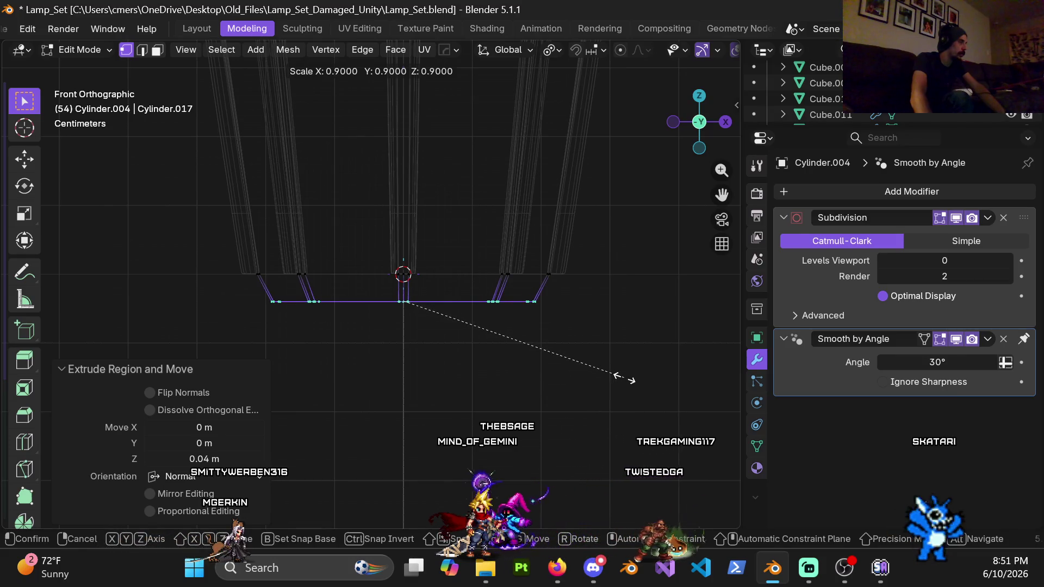
{"action": "left_click", "coordinate": [626, 378]}
Step: In solid Object Mode, raise the gold prongs and dark shade together 0.04 m along Z
{"action": "key", "text": "ctrl+Tab"}
{"action": "left_click", "coordinate": [234, 350]}
{"action": "key", "text": "z"}
{"action": "left_click", "coordinate": [477, 297]}
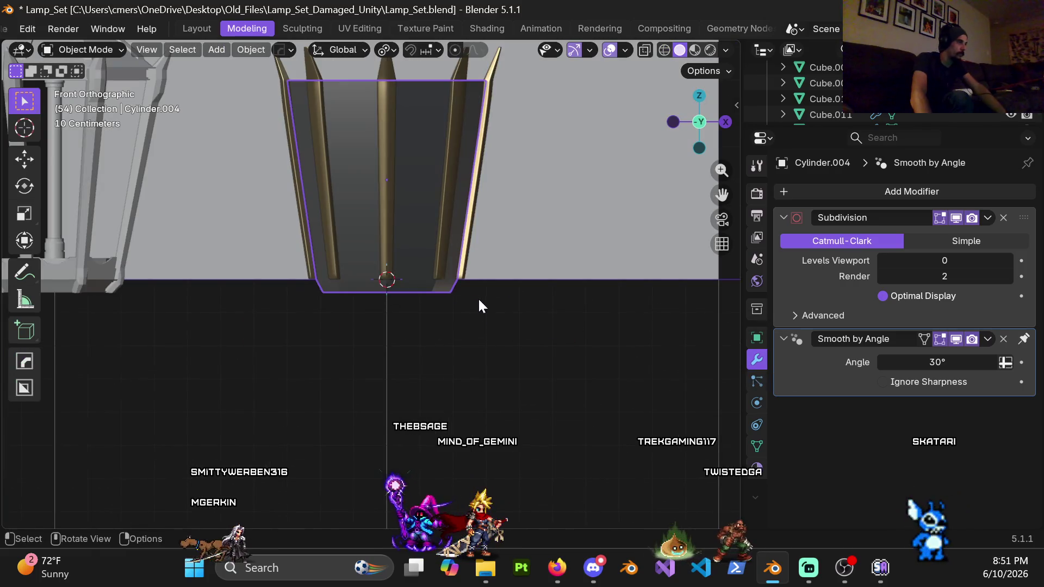
{"action": "left_click", "coordinate": [386, 240]}
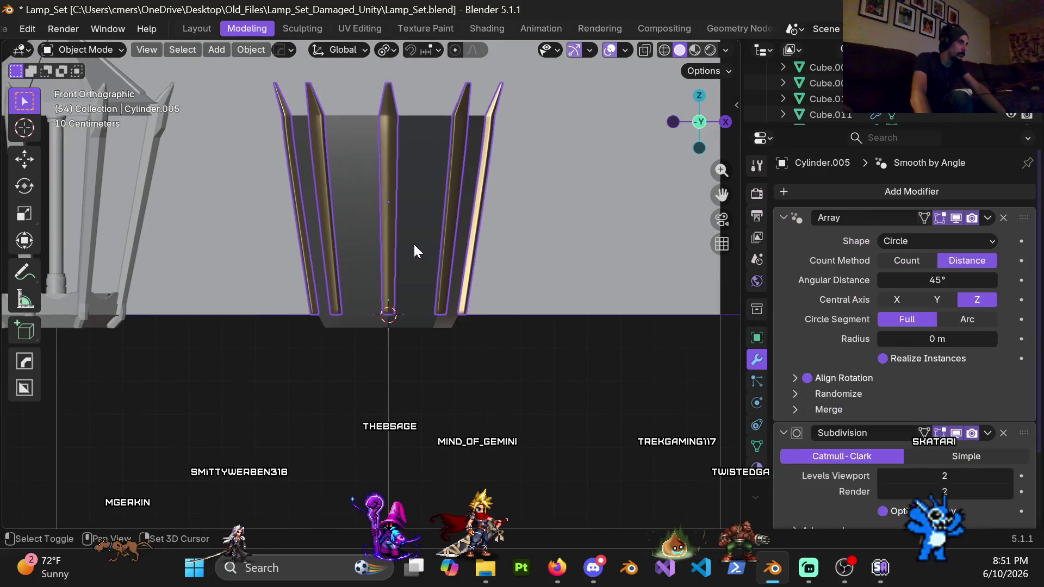
{"action": "left_click", "coordinate": [413, 242], "text": "shift"}
{"action": "scroll", "coordinate": [448, 361], "scroll_direction": "up", "scroll_amount": 5}
{"action": "scroll", "coordinate": [445, 272], "scroll_direction": "up", "scroll_amount": 1}
{"action": "key", "text": "g"}
{"action": "key", "text": "z"}
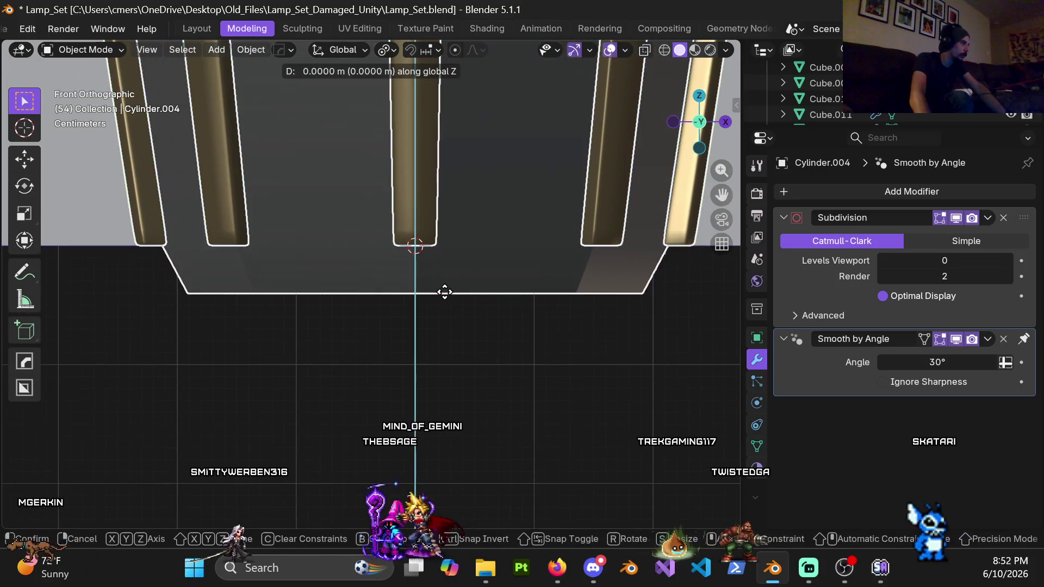
{"action": "left_click", "coordinate": [451, 245]}
{"action": "scroll", "coordinate": [438, 297], "scroll_direction": "down", "scroll_amount": 5}
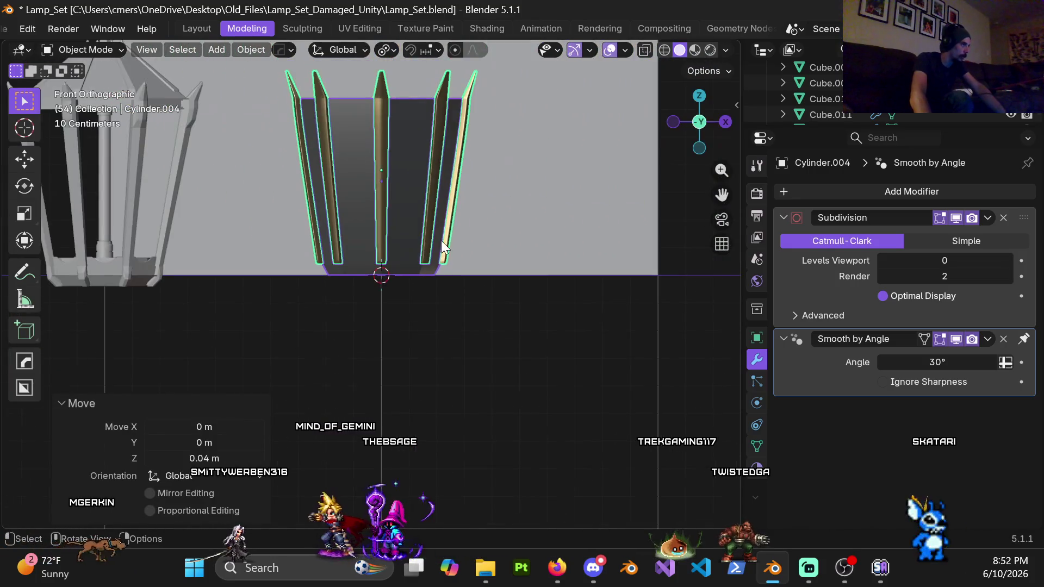
{"action": "left_click", "coordinate": [451, 345]}
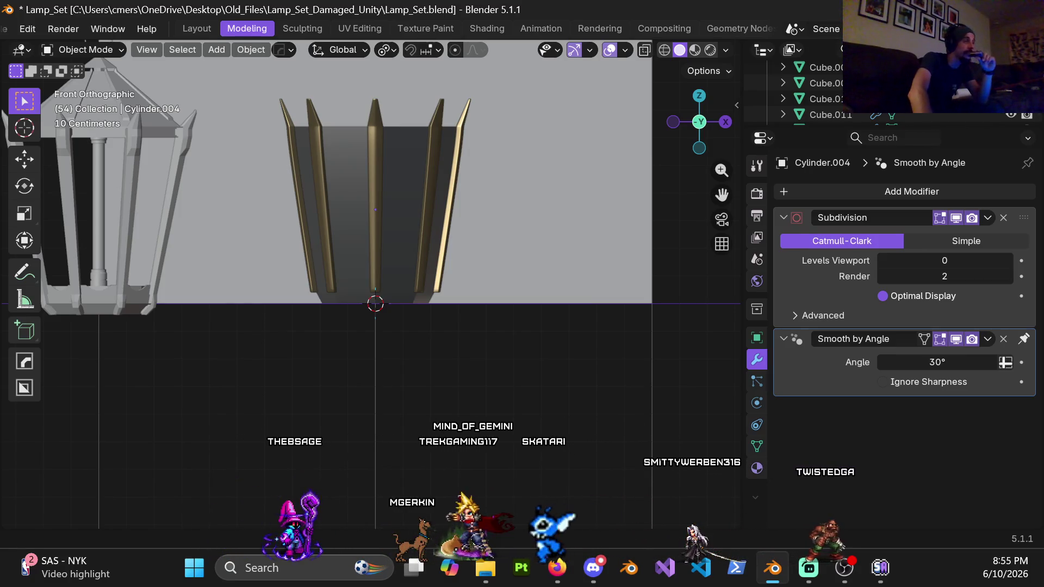
{"action": "scroll", "coordinate": [371, 224], "scroll_direction": "up", "scroll_amount": 3}
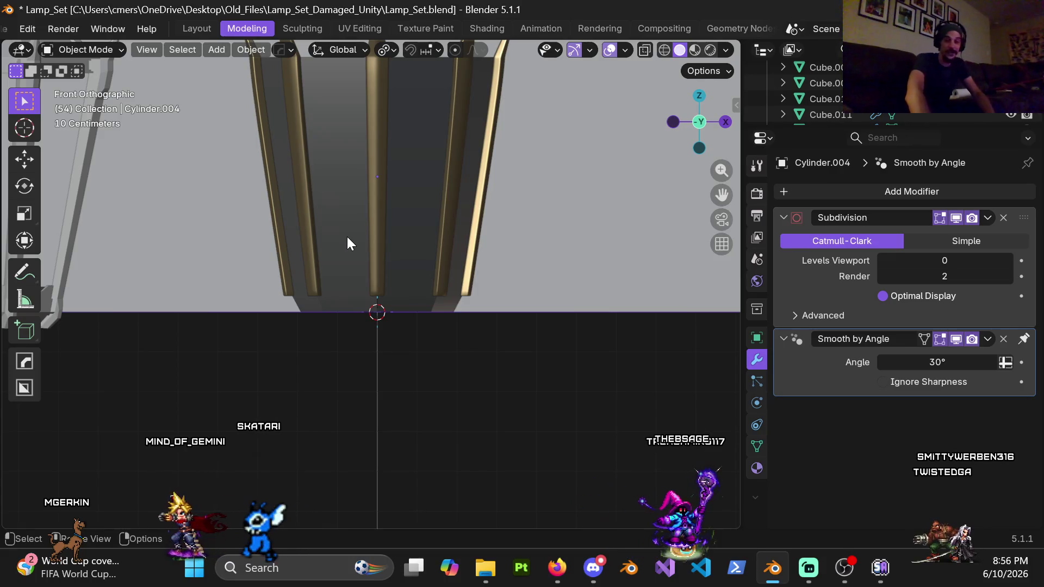
{"action": "middle_click_drag", "start_coordinate": [397, 210], "coordinate": [397, 278], "text": "shift"}
{"action": "left_click", "coordinate": [420, 243], "text": "shift"}
{"action": "mouse_move", "coordinate": [429, 195]}
{"action": "middle_mouse_down", "text": "shift"}
{"action": "mouse_move", "coordinate": [382, 273]}
{"action": "mouse_move", "coordinate": [351, 260]}
{"action": "middle_mouse_up", "text": "shift"}
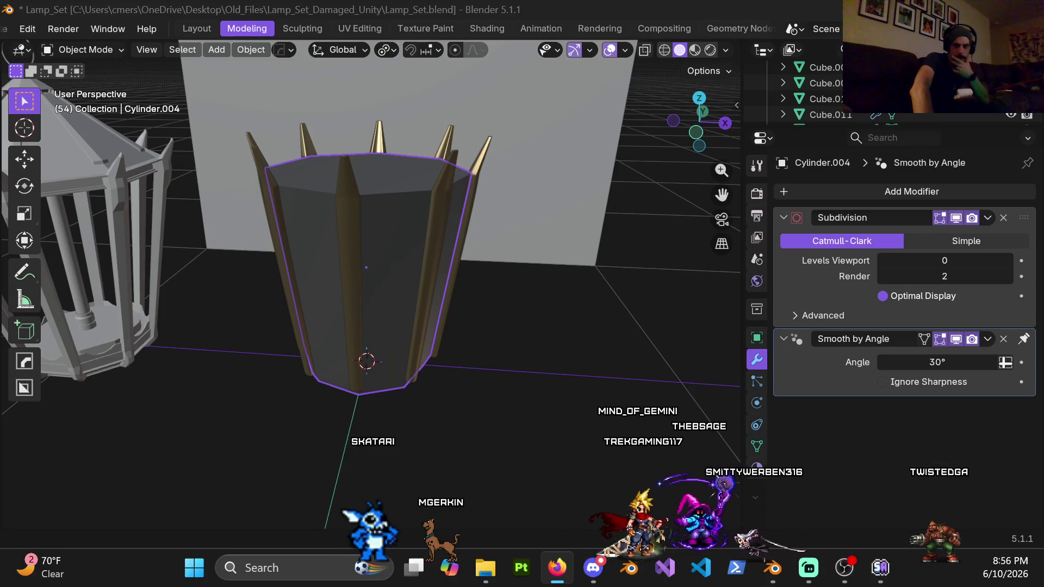
{"action": "key", "text": "alt+Tab"}
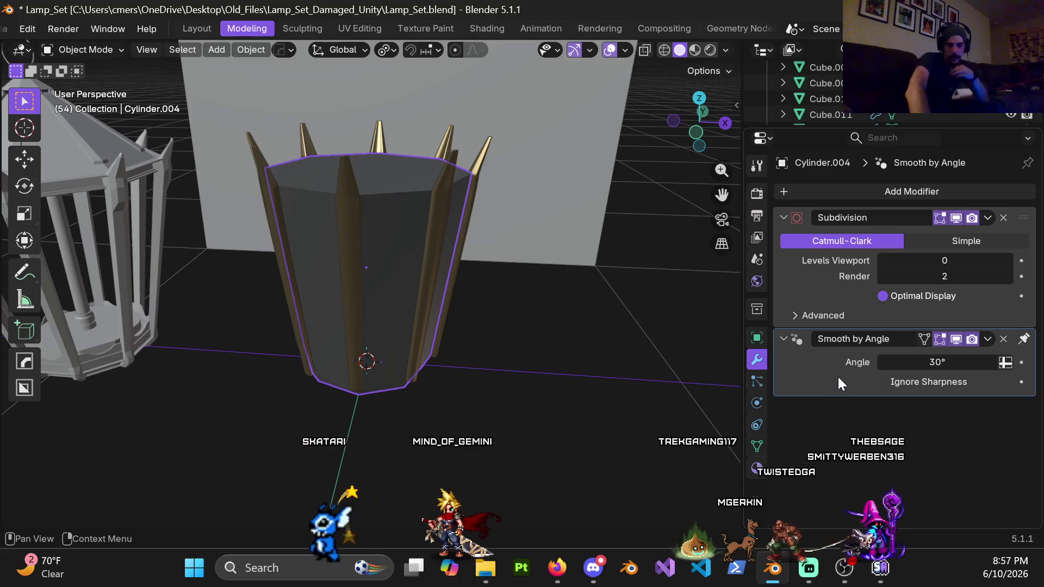
Step: Zoom out and box-select the lantern, shade and other lamp parts
{"action": "scroll", "coordinate": [325, 409], "scroll_direction": "down", "scroll_amount": 1}
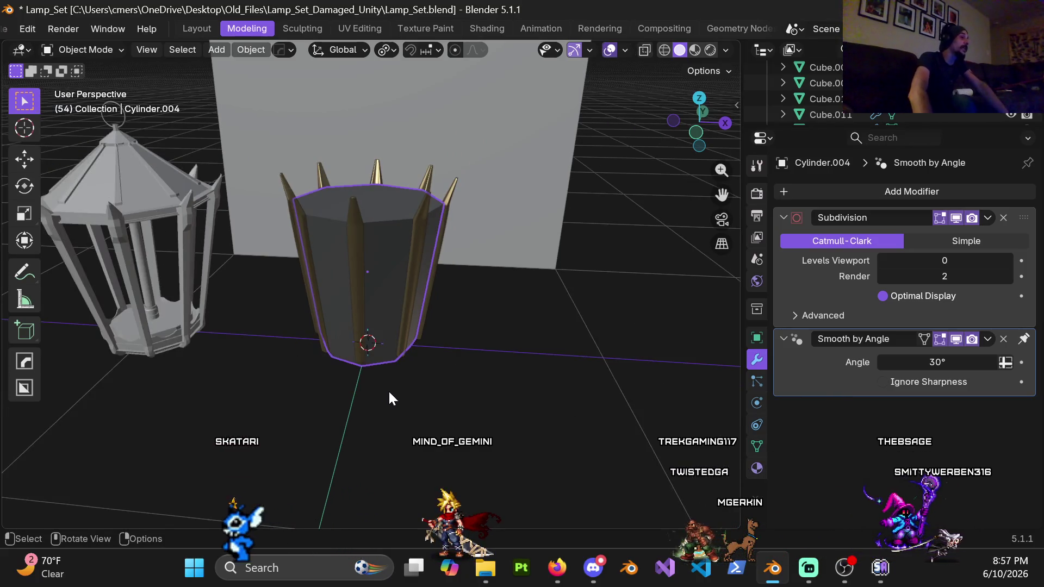
{"action": "scroll", "coordinate": [388, 390], "scroll_direction": "down", "scroll_amount": 1}
{"action": "scroll", "coordinate": [373, 384], "scroll_direction": "down", "scroll_amount": 1}
{"action": "middle_click_drag", "start_coordinate": [351, 381], "coordinate": [308, 422]}
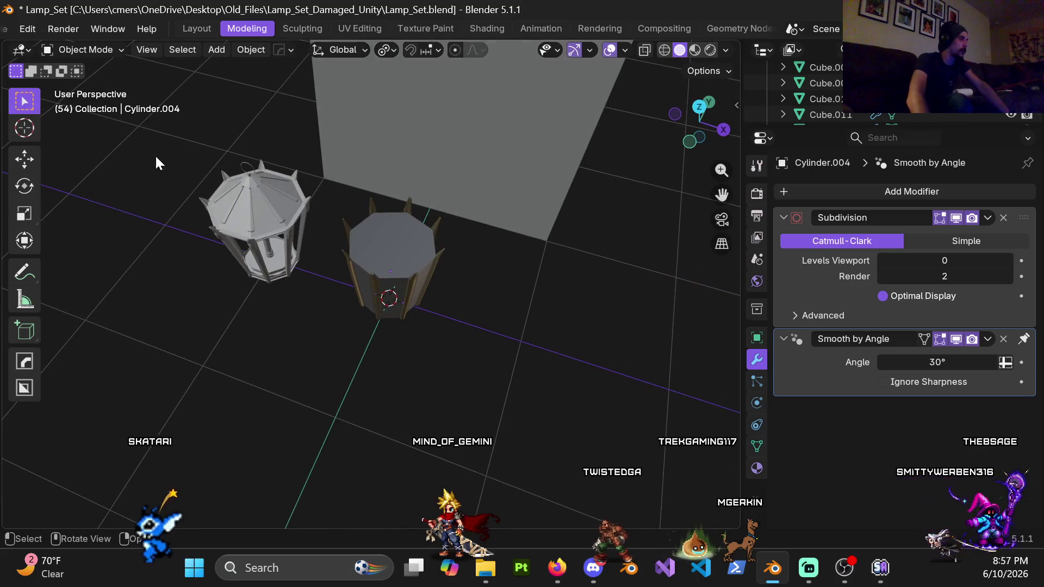
{"action": "scroll", "coordinate": [322, 325], "scroll_direction": "down", "scroll_amount": 3}
{"action": "middle_click_drag", "start_coordinate": [322, 325], "coordinate": [323, 331]}
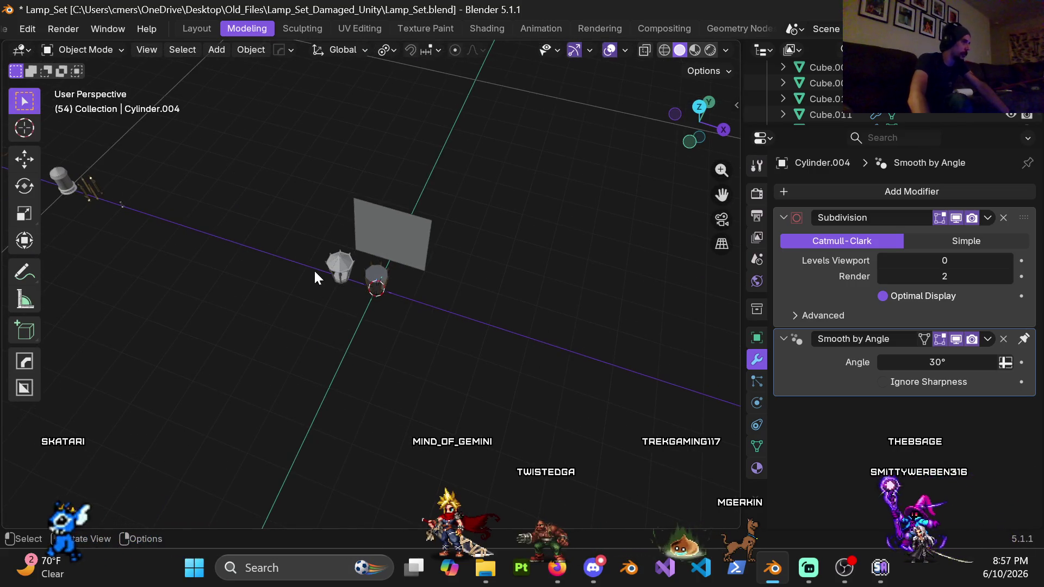
{"action": "left_click_drag", "start_coordinate": [376, 326], "coordinate": [403, 337]}
{"action": "mouse_move", "coordinate": [380, 325]}
{"action": "middle_mouse_down"}
{"action": "mouse_move", "coordinate": [342, 351]}
{"action": "mouse_move", "coordinate": [322, 229]}
{"action": "middle_mouse_up"}
{"action": "mouse_move", "coordinate": [318, 223]}
{"action": "left_mouse_down"}
{"action": "mouse_move", "coordinate": [406, 352]}
{"action": "mouse_move", "coordinate": [399, 347]}
{"action": "left_mouse_up"}
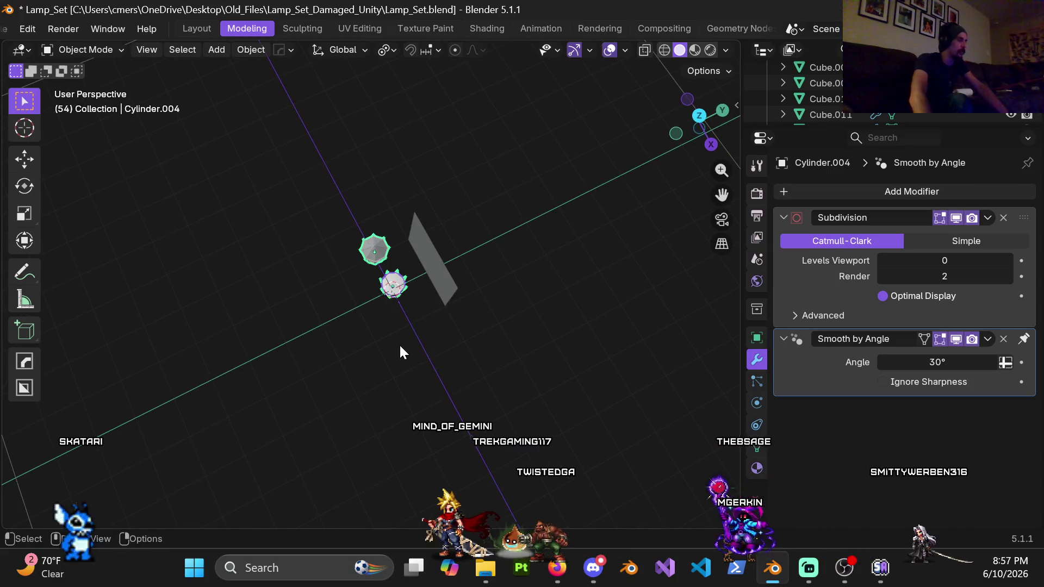
Step: Delete the four selected objects and centre the view on the remaining backdrop plane
{"action": "key", "text": "Delete"}
{"action": "mouse_move", "coordinate": [338, 257]}
{"action": "middle_mouse_down"}
{"action": "mouse_move", "coordinate": [294, 169]}
{"action": "mouse_move", "coordinate": [412, 344]}
{"action": "mouse_move", "coordinate": [311, 227]}
{"action": "mouse_move", "coordinate": [495, 307]}
{"action": "mouse_move", "coordinate": [421, 345]}
{"action": "middle_mouse_up"}
{"action": "scroll", "coordinate": [422, 345], "scroll_direction": "up", "scroll_amount": 3}
{"action": "scroll", "coordinate": [415, 366], "scroll_direction": "down", "scroll_amount": 3}
{"action": "mouse_move", "coordinate": [424, 384]}
{"action": "middle_mouse_down", "text": "shift"}
{"action": "mouse_move", "coordinate": [677, 338]}
{"action": "mouse_move", "coordinate": [432, 299]}
{"action": "middle_mouse_up", "text": "shift"}
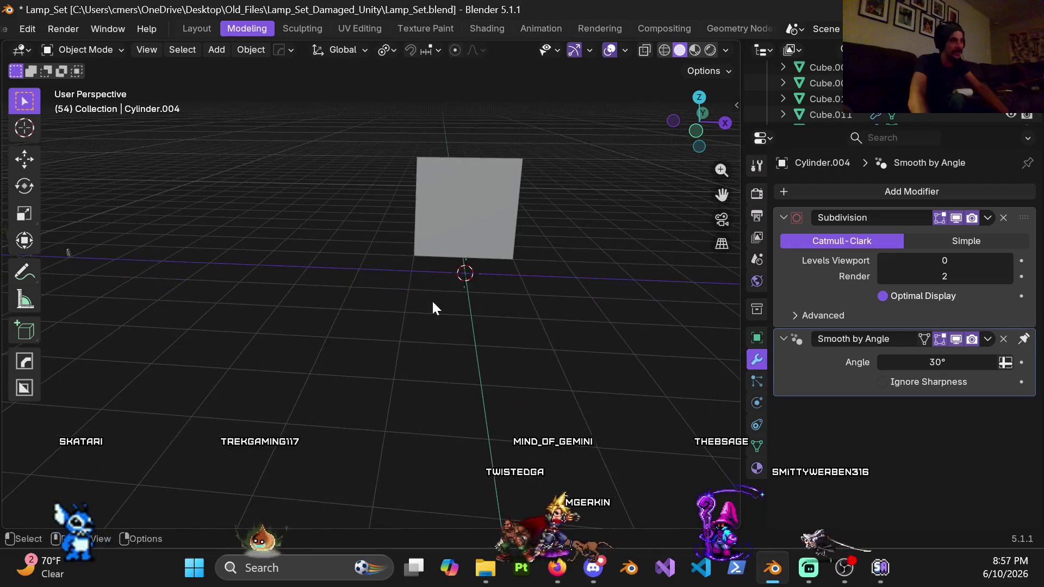
Step: Add a new plane and move it 8 m along X
{"action": "key", "text": "shift+a"}
{"action": "mouse_move", "coordinate": [383, 227]}
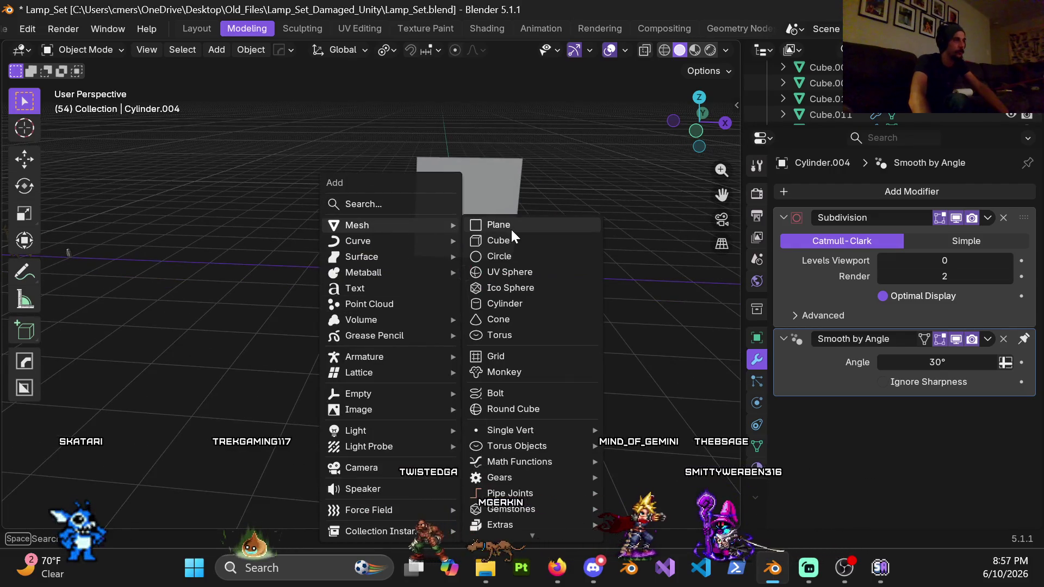
{"action": "left_click", "coordinate": [510, 228]}
{"action": "mouse_move", "coordinate": [266, 249]}
{"action": "middle_mouse_down", "text": "shift"}
{"action": "mouse_move", "coordinate": [359, 287]}
{"action": "mouse_move", "coordinate": [210, 280]}
{"action": "middle_mouse_up", "text": "shift"}
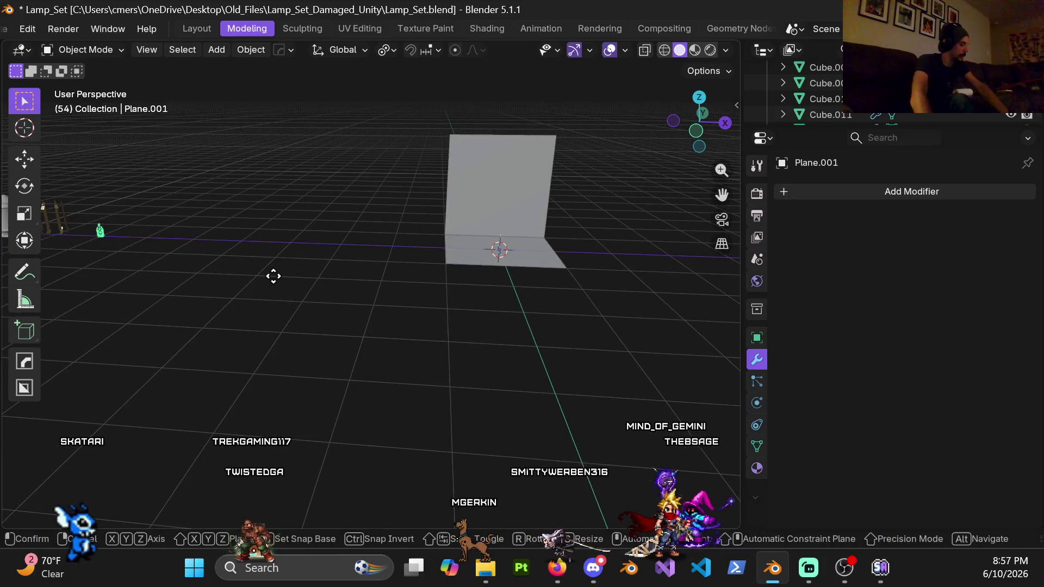
{"action": "key", "text": "x"}
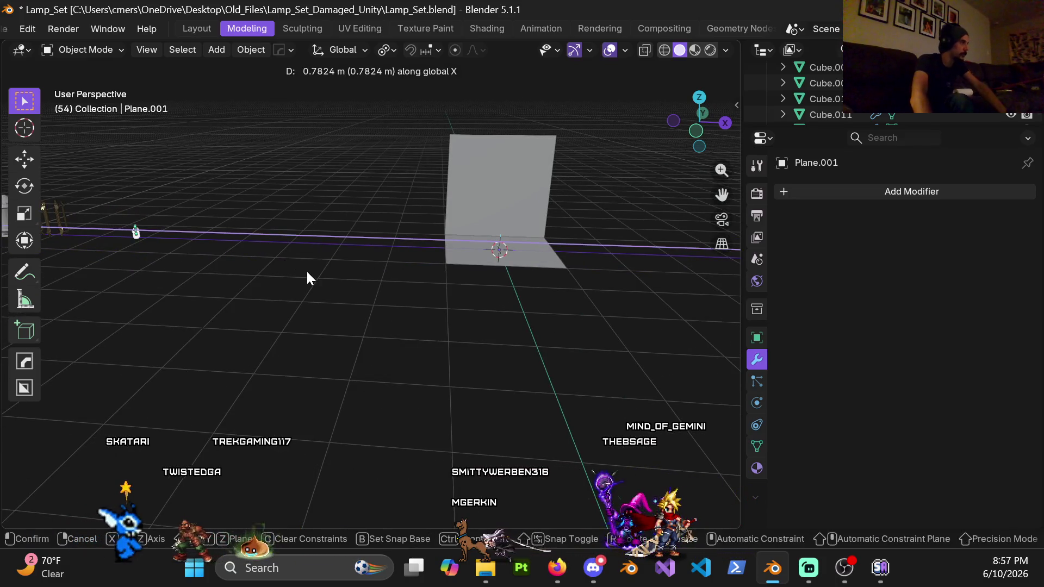
{"action": "right_click", "coordinate": [306, 269]}
{"action": "key", "text": "g"}
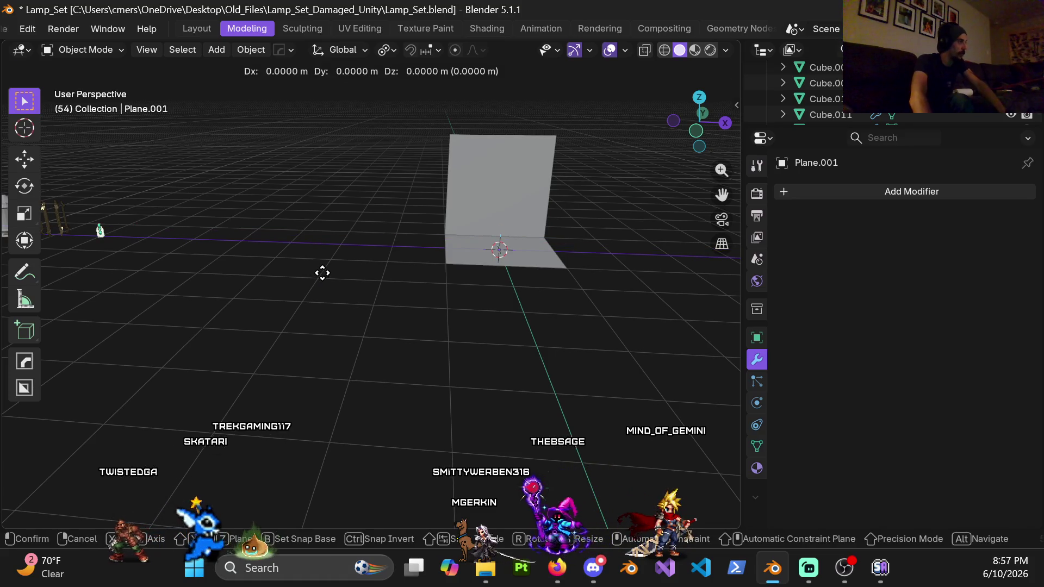
{"action": "key", "text": "x"}
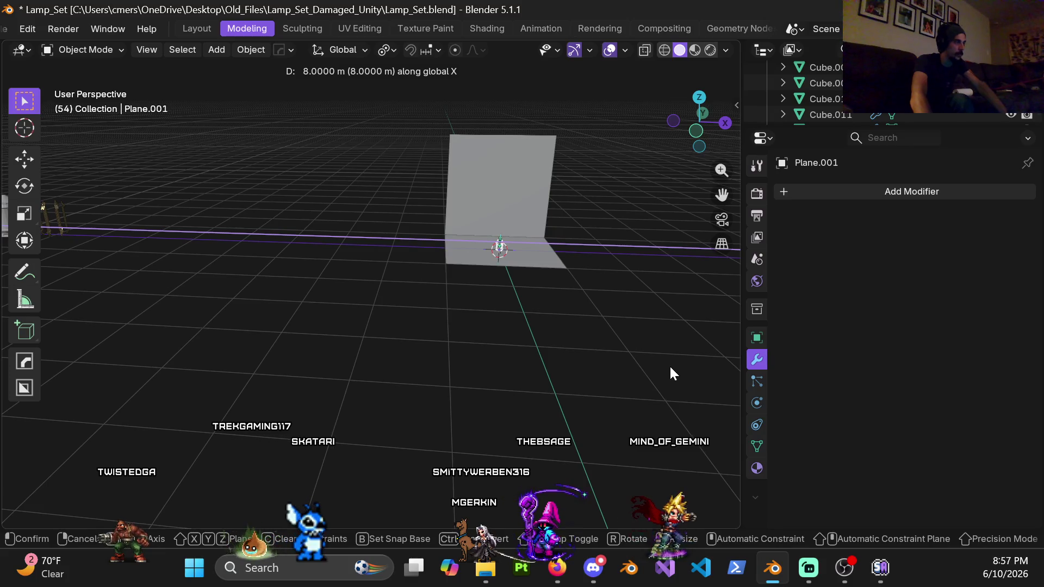
{"action": "left_click", "coordinate": [670, 365]}
Step: Shift the floor-and-wall backdrop plane about −0.68 m along Y
{"action": "middle_click_drag", "start_coordinate": [669, 365], "coordinate": [452, 319]}
{"action": "scroll", "coordinate": [326, 348], "scroll_direction": "up", "scroll_amount": 5}
{"action": "middle_click_drag", "start_coordinate": [326, 348], "coordinate": [395, 292]}
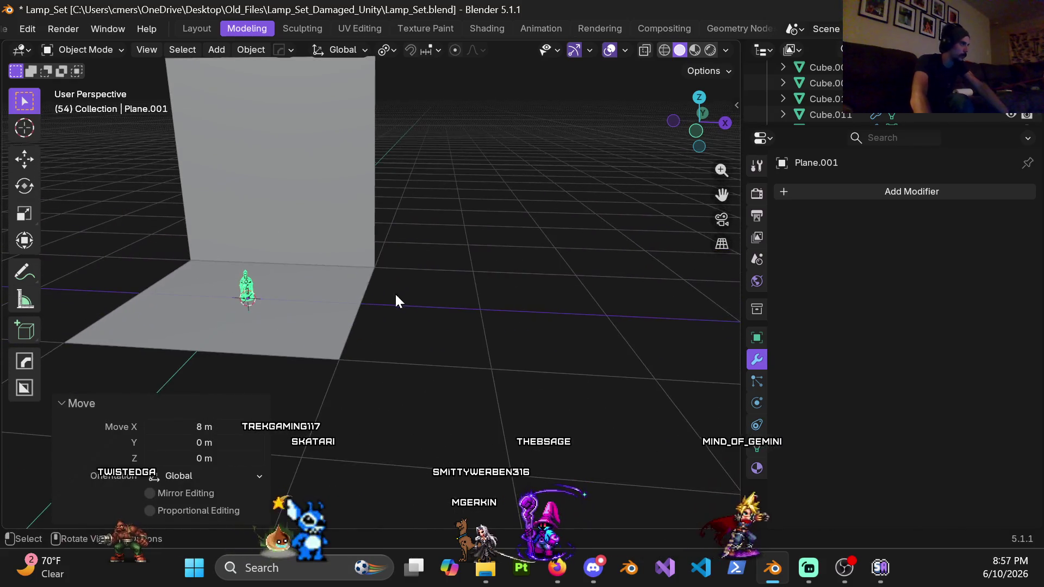
{"action": "left_click", "coordinate": [360, 286]}
{"action": "key", "text": "g"}
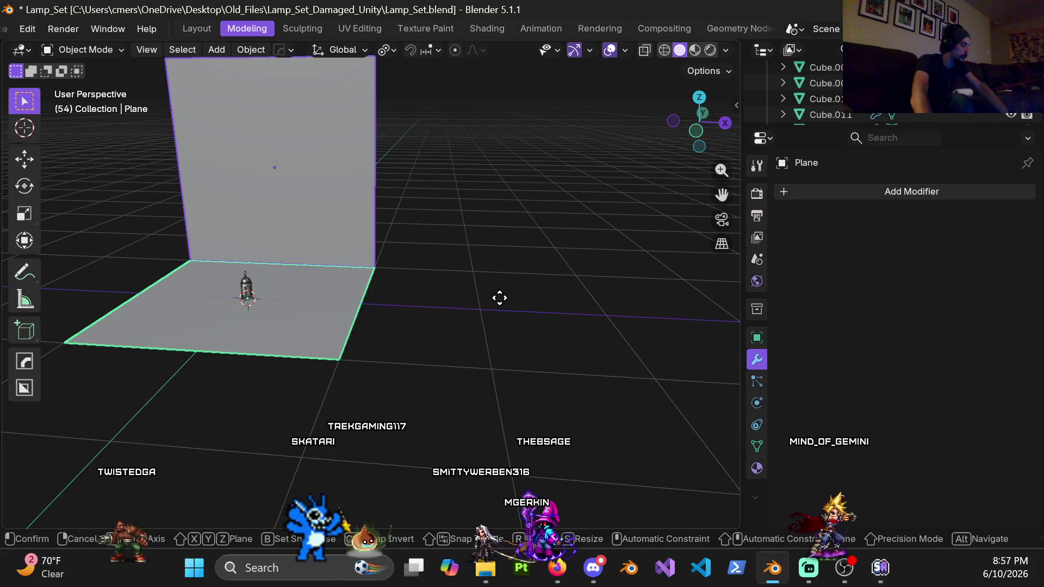
{"action": "key", "text": "y"}
{"action": "left_click", "coordinate": [489, 341]}
Step: Frame the lamp and backdrop together and switch the viewport to rendered shading
{"action": "middle_click_drag", "start_coordinate": [488, 341], "coordinate": [387, 315]}
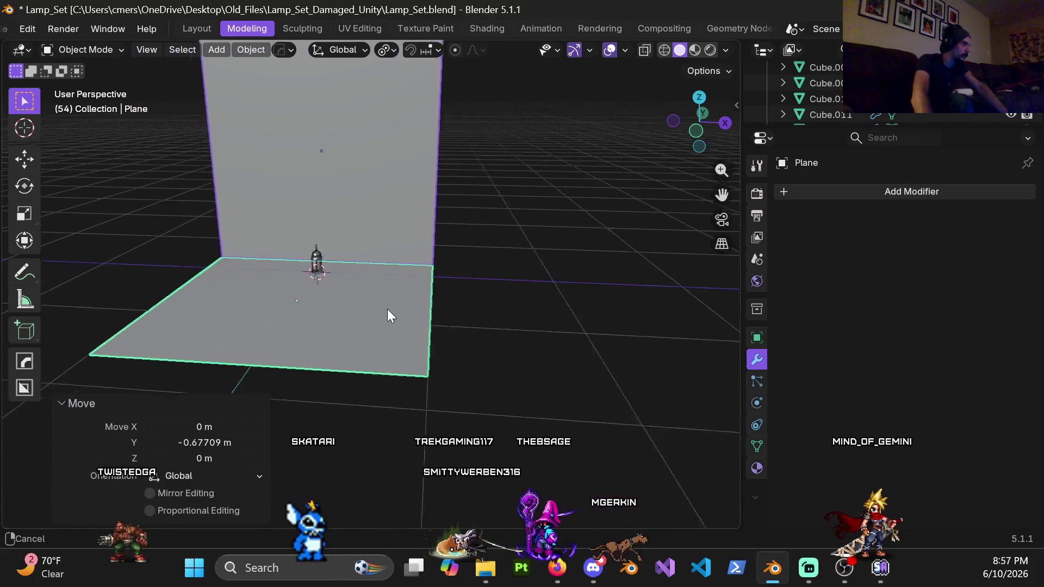
{"action": "scroll", "coordinate": [387, 309], "scroll_direction": "up", "scroll_amount": 3}
{"action": "middle_click_drag", "start_coordinate": [331, 247], "coordinate": [397, 384], "text": "shift"}
{"action": "key", "text": "z"}
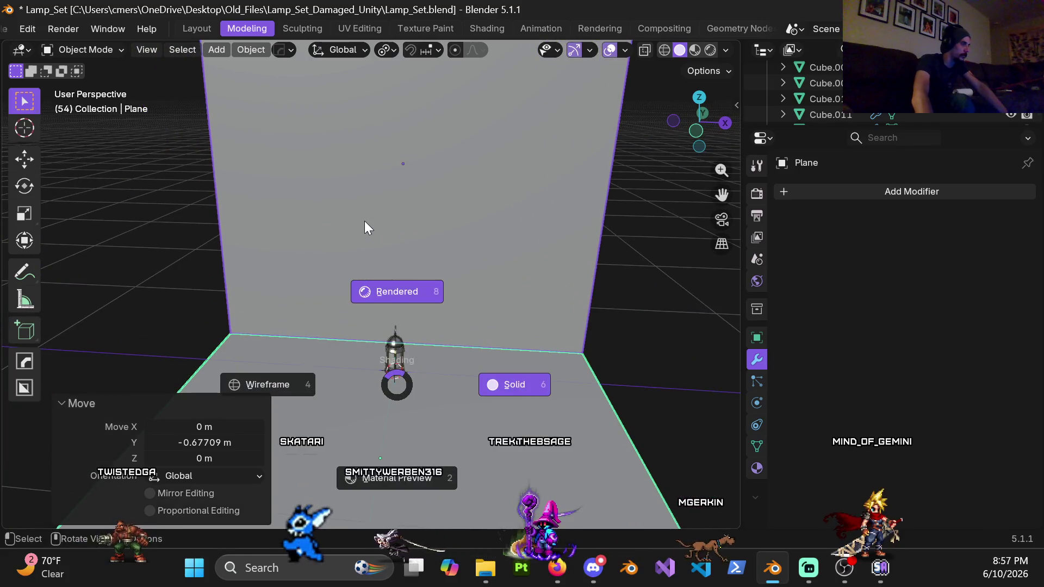
{"action": "left_click", "coordinate": [364, 222]}
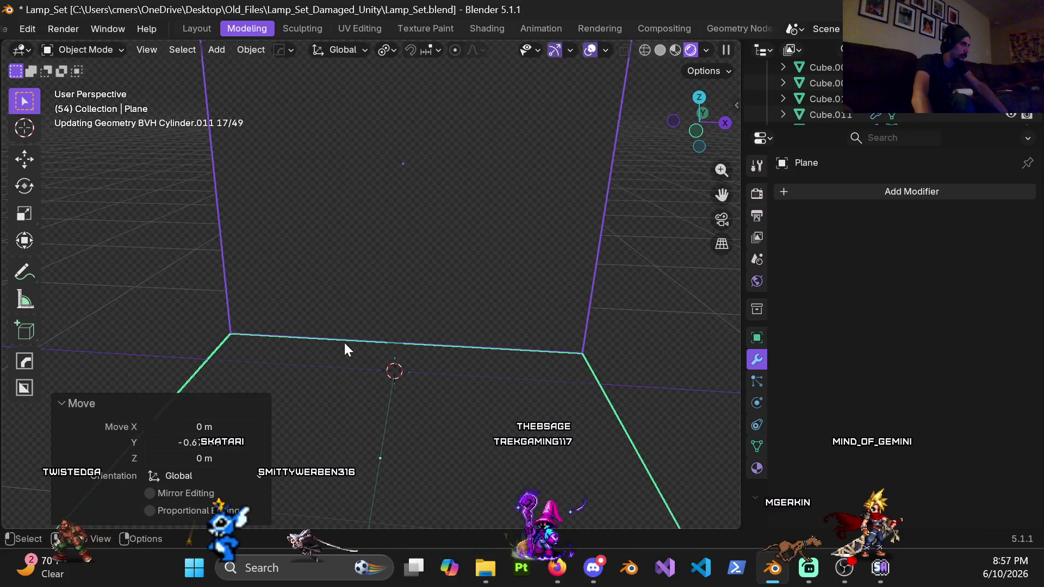